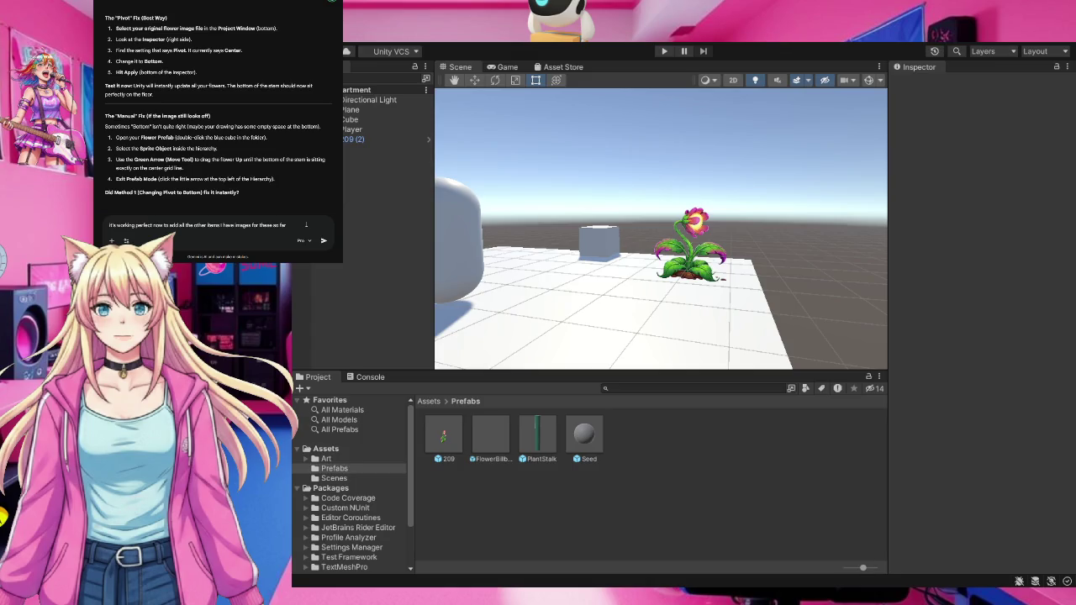
Send Gemini the pasted screenshot with the request to add the other crop images
key("ctrl+v")
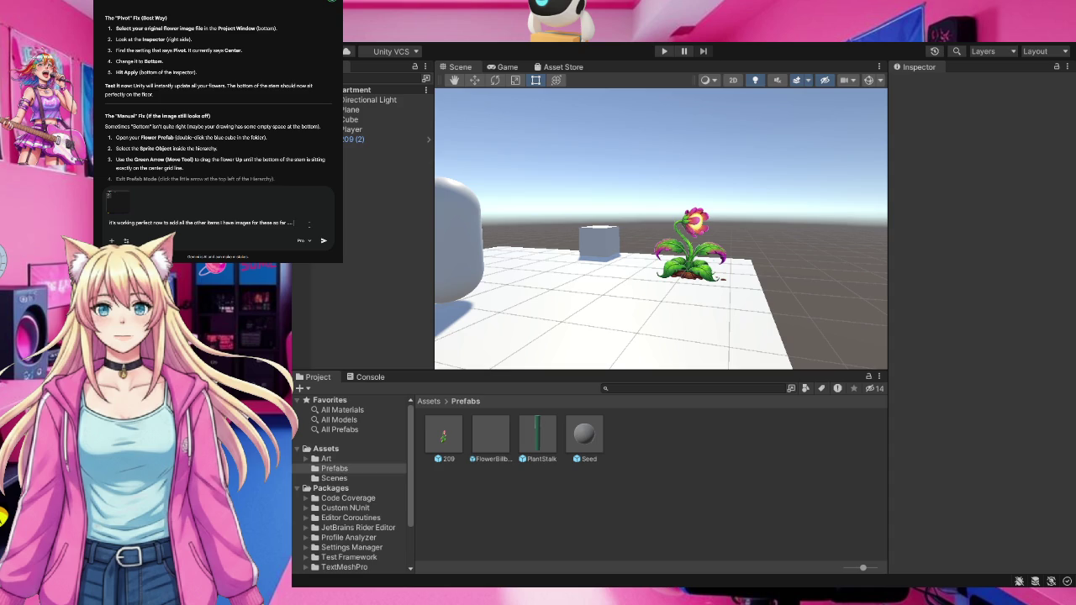
key("Return")
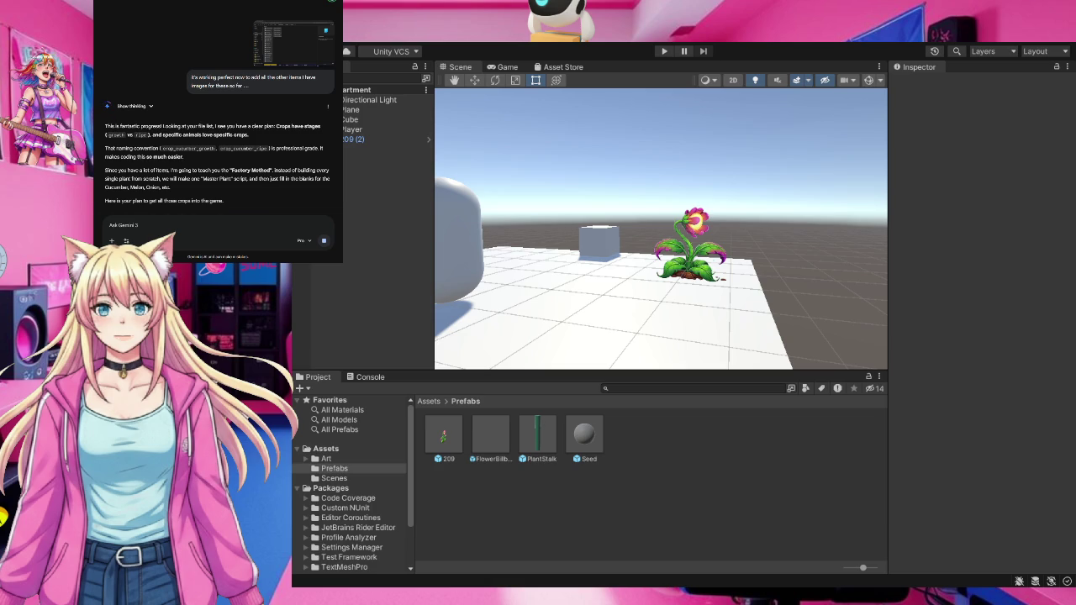
left_click(231, 223)
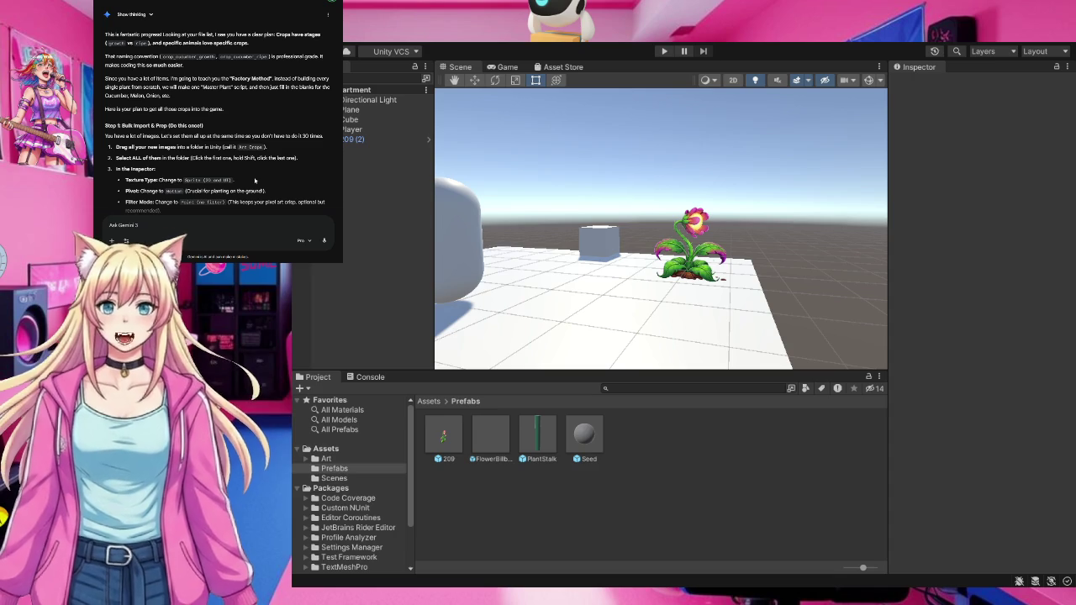
scroll(254, 180, "down", 1)
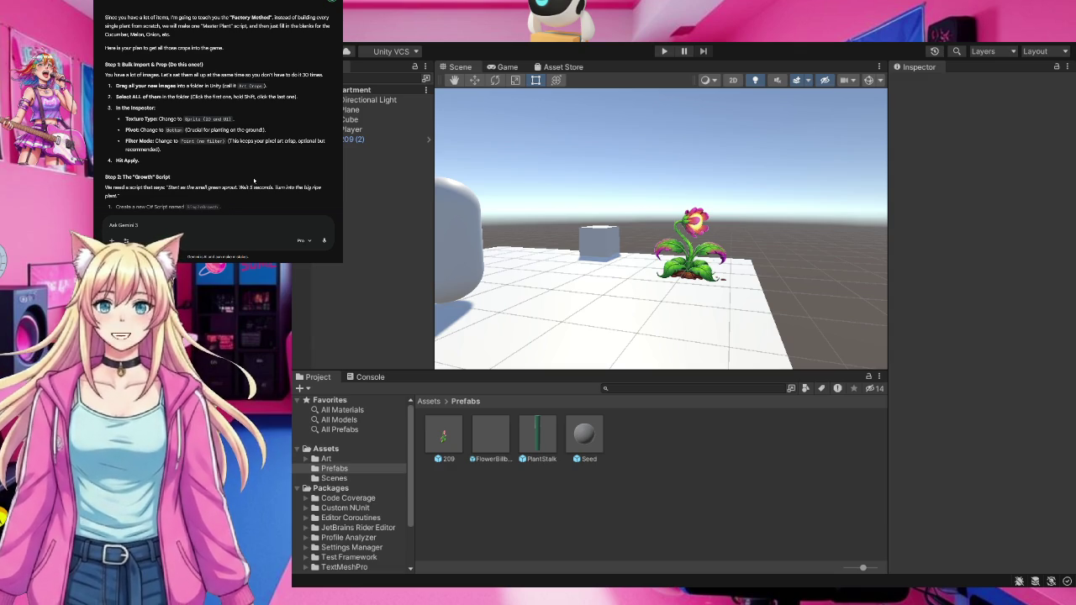
left_click(526, 520)
Rename the Art folder to Art_Crops and open it to view its crop and animal images
left_click(327, 460)
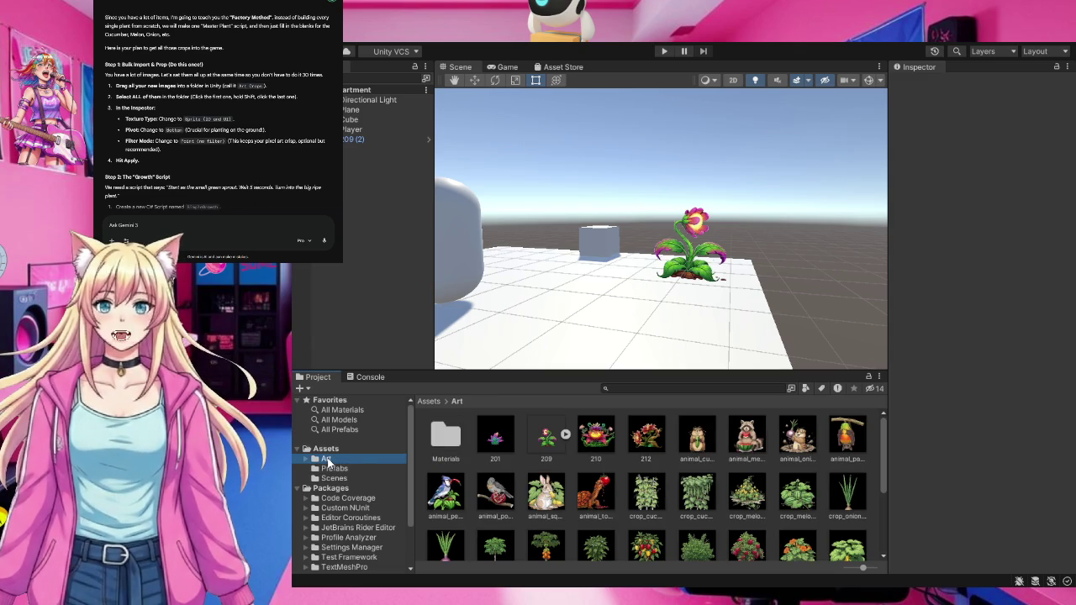
left_click(402, 158)
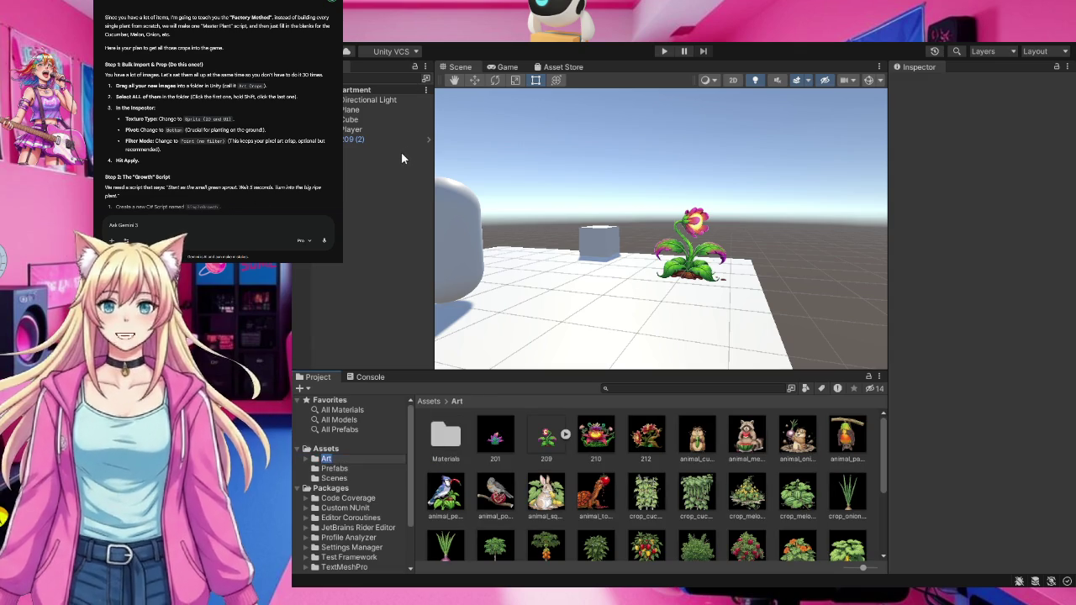
left_click(339, 460)
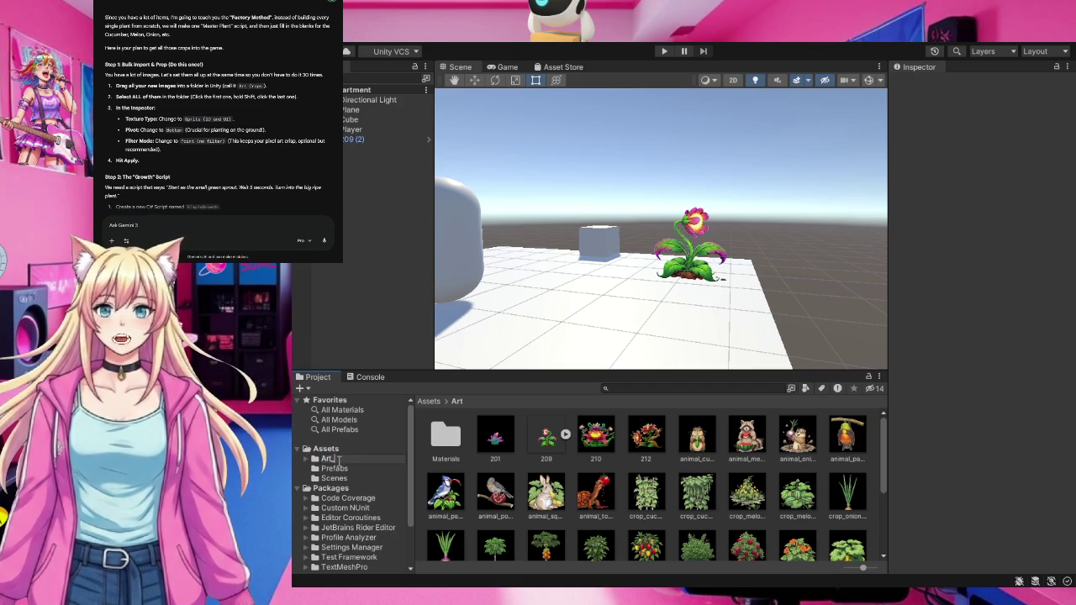
type("_Cr")
key("BackSpace")
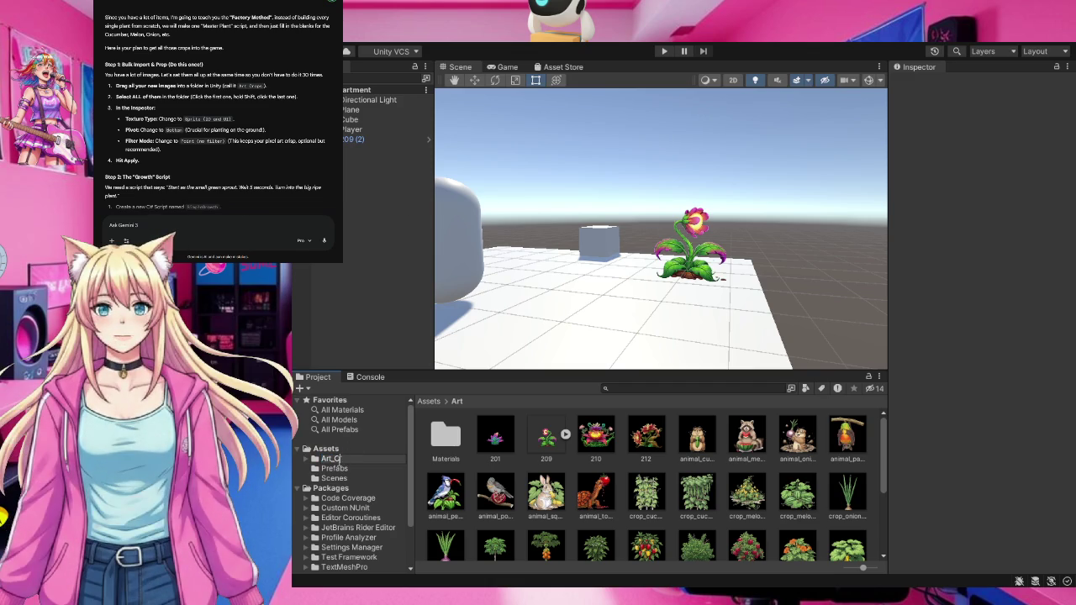
type("rops")
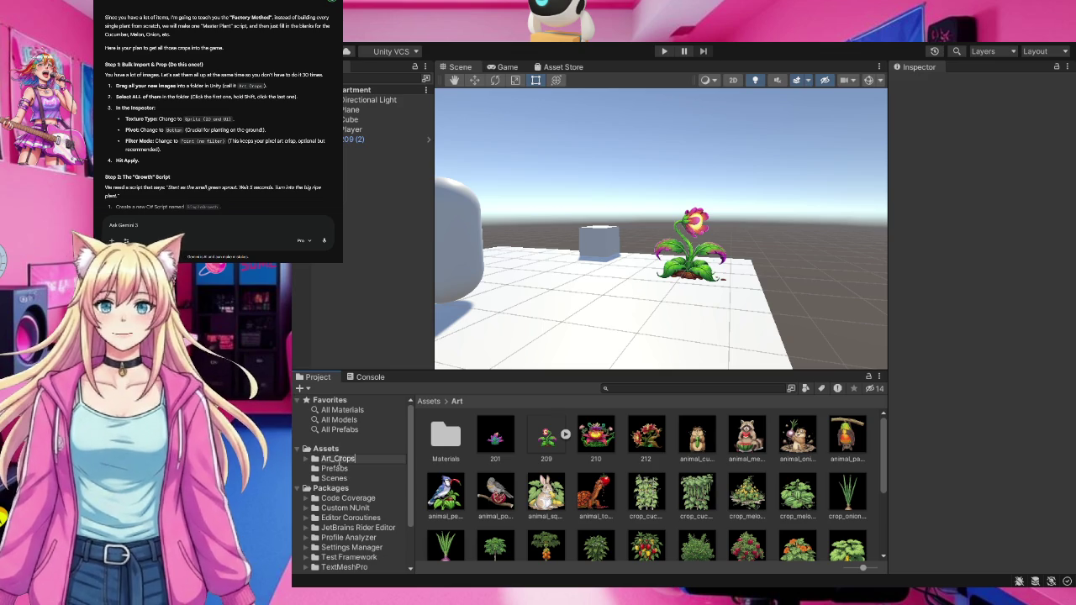
key("Return")
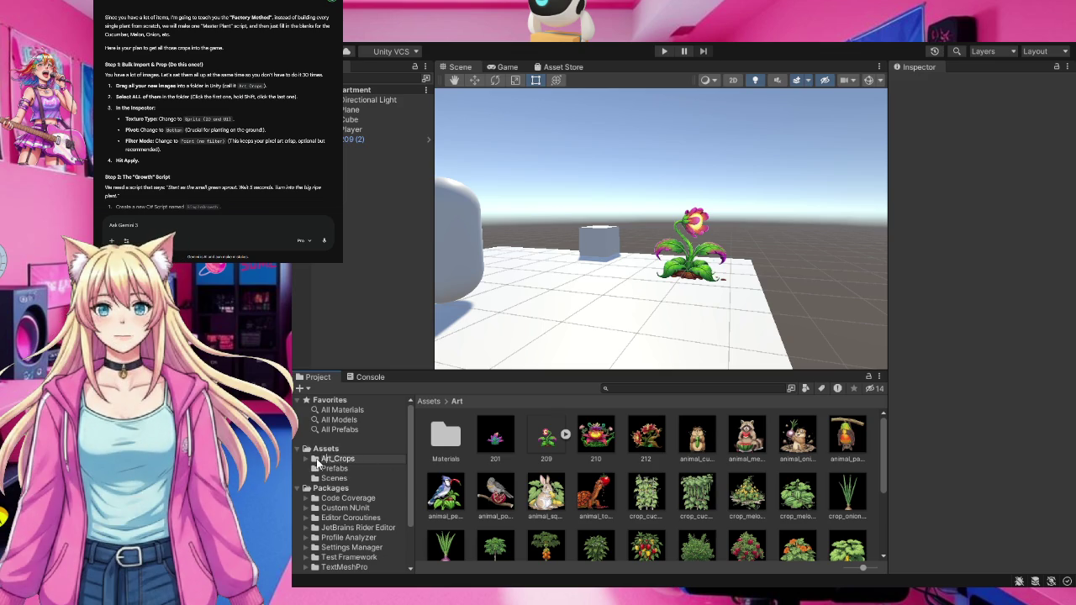
left_click(317, 460)
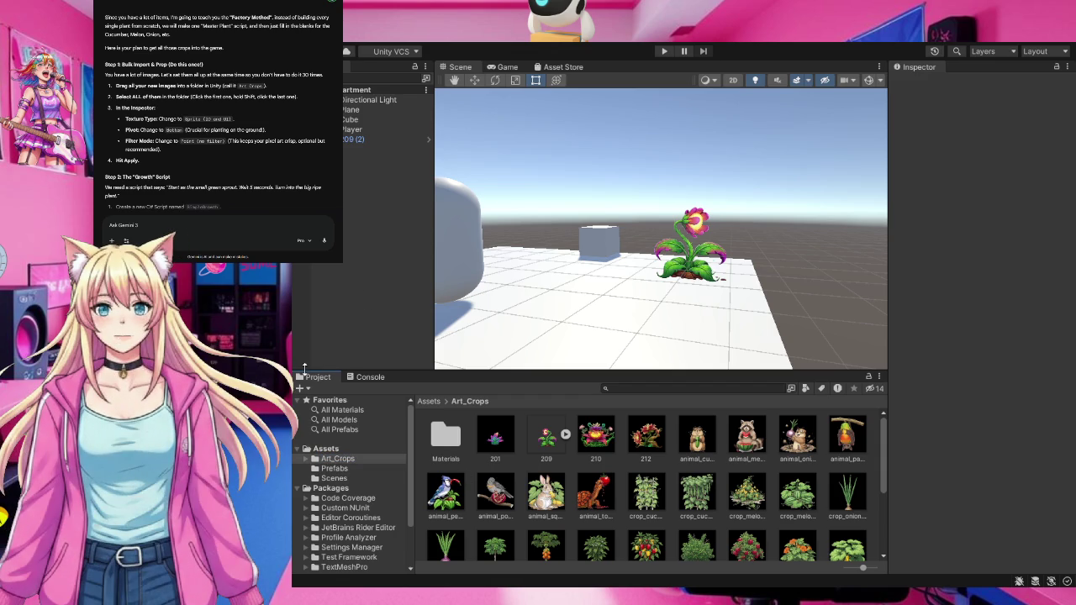
left_click_drag(298, 363, 295, 357)
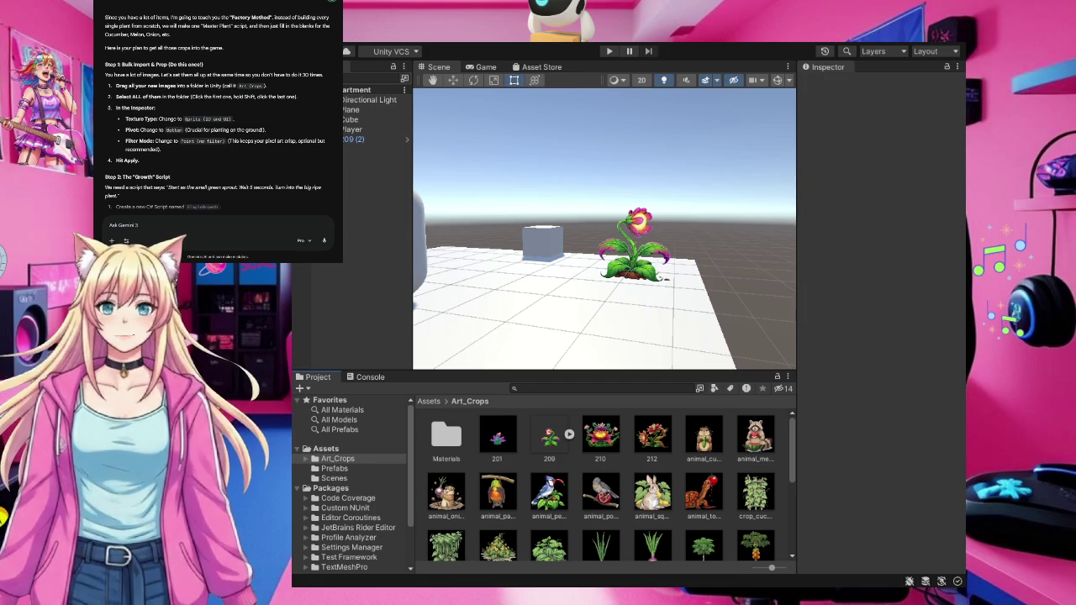
Set all Art_Crops textures except Materials to Sprite (2D and UI), Bottom pivot, Point (no filter)
left_click(509, 502)
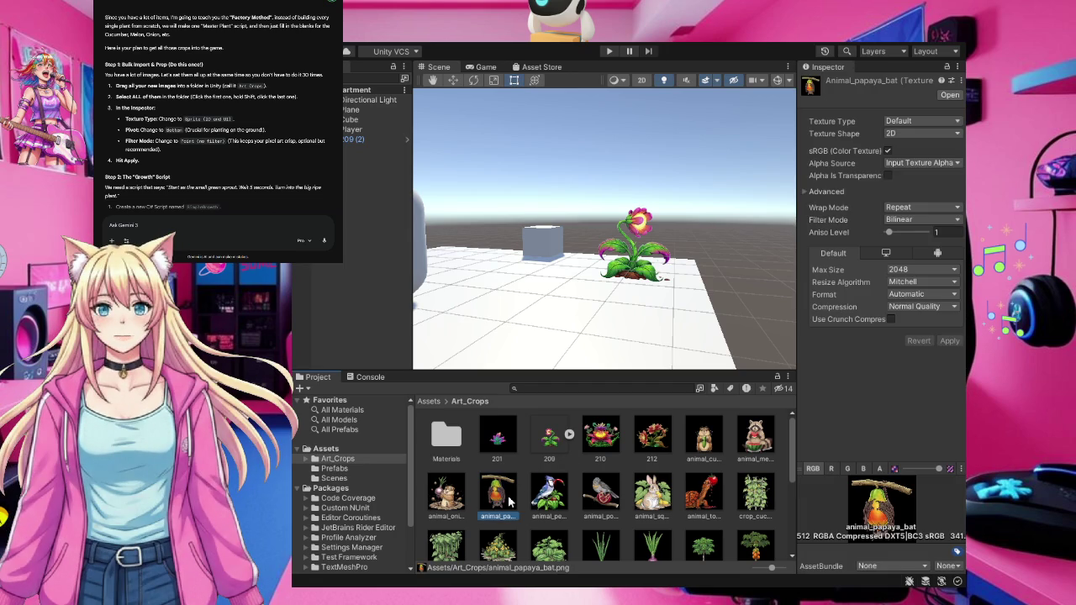
key("ctrl+a")
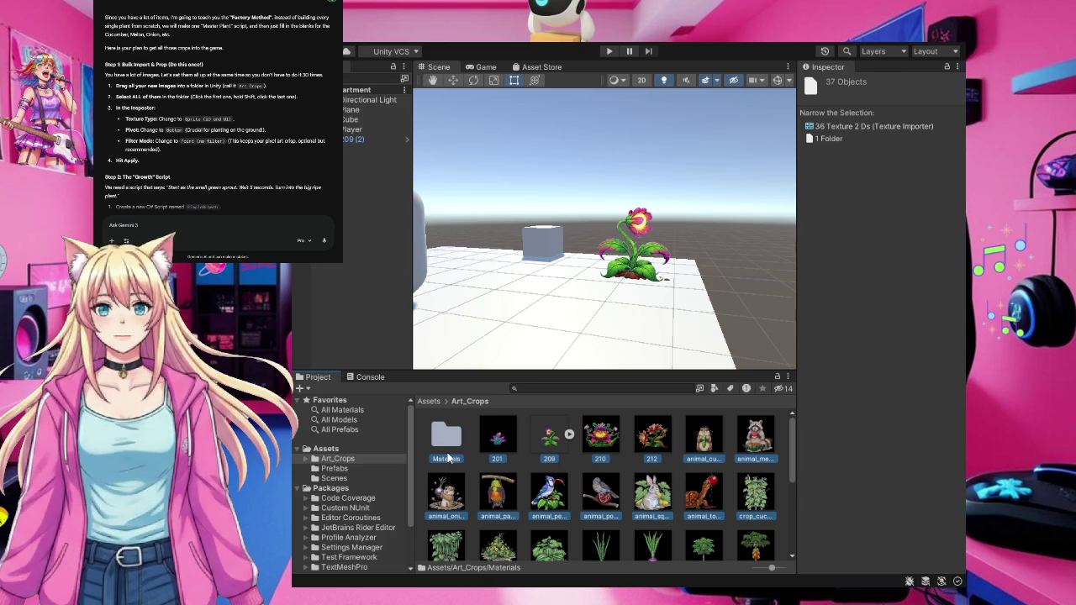
left_click(449, 457, "ctrl")
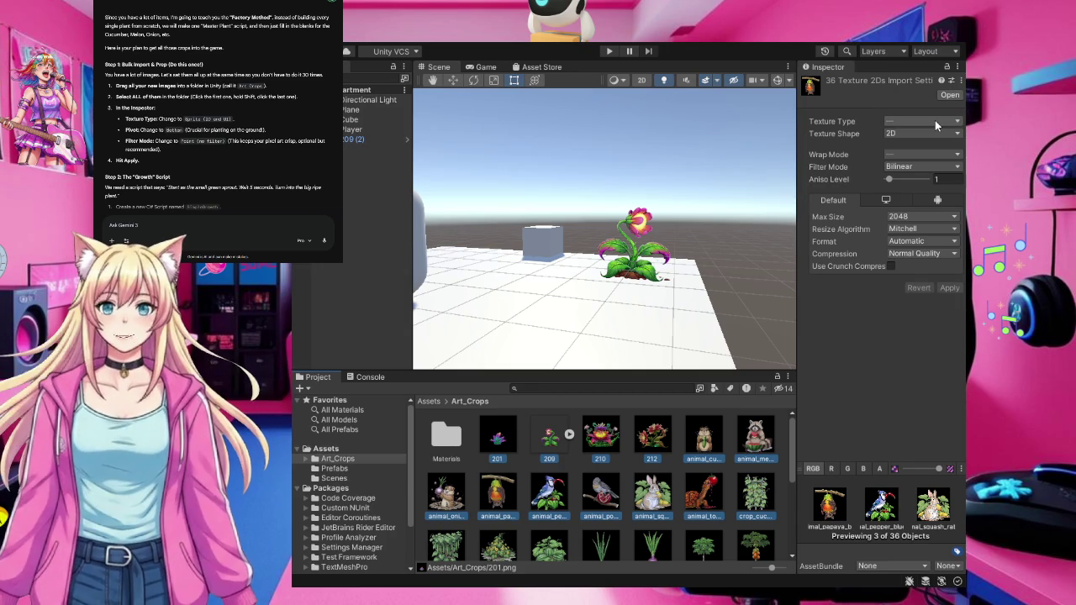
left_click(904, 174)
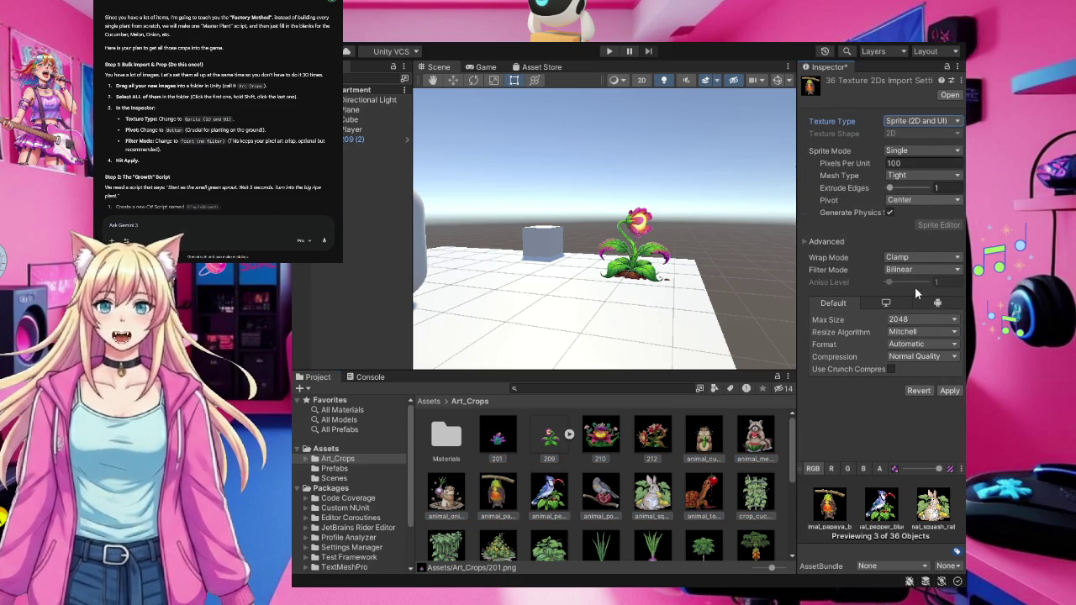
left_click(915, 308)
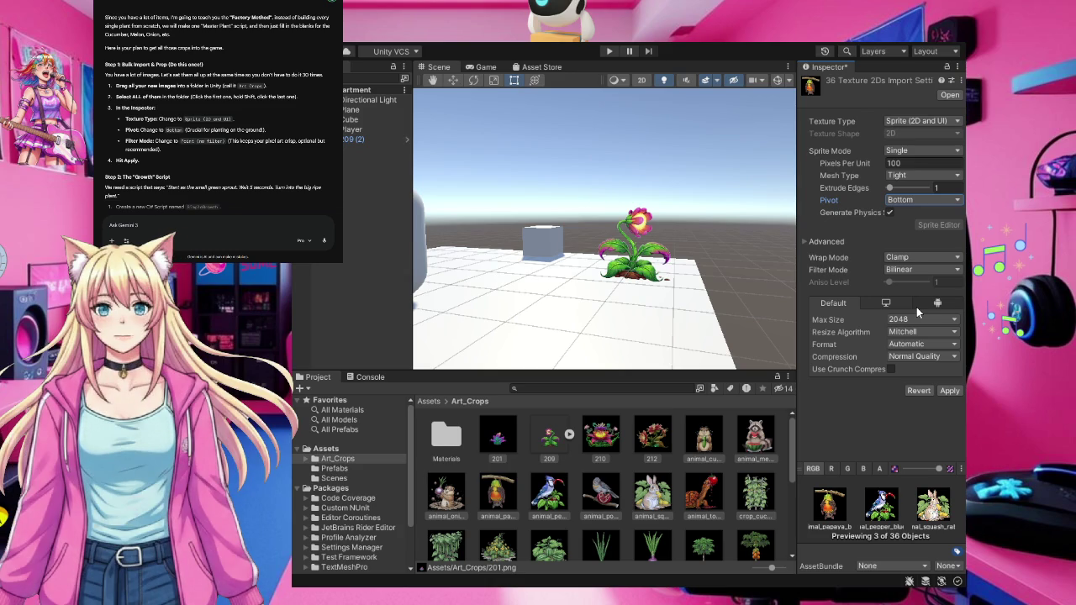
left_click(907, 272)
left_click(908, 290)
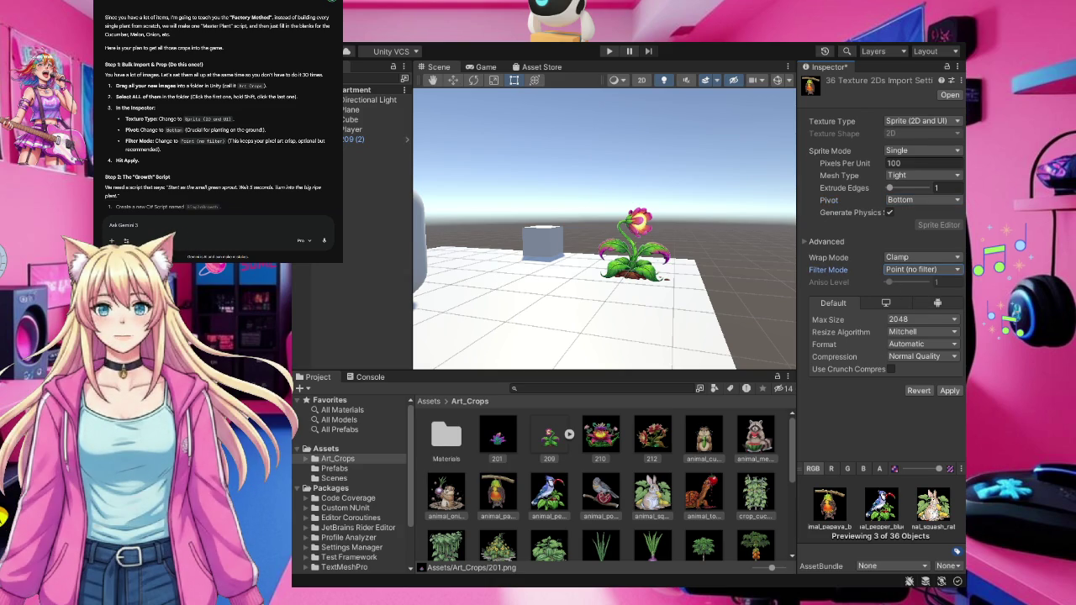
left_click(950, 391)
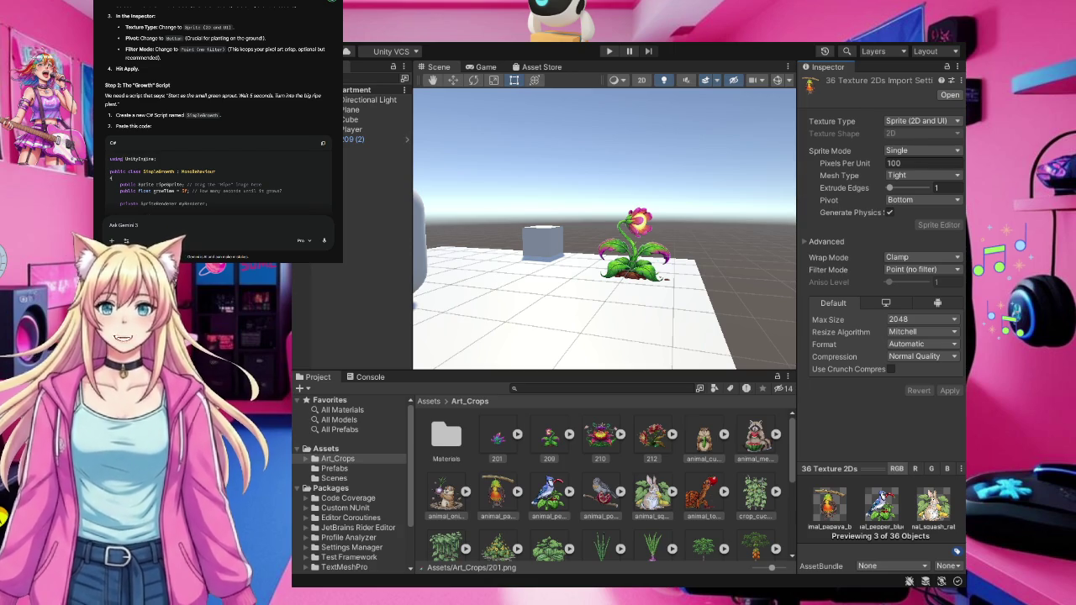
Return the Project window to the top-level Assets folder
left_click(381, 448)
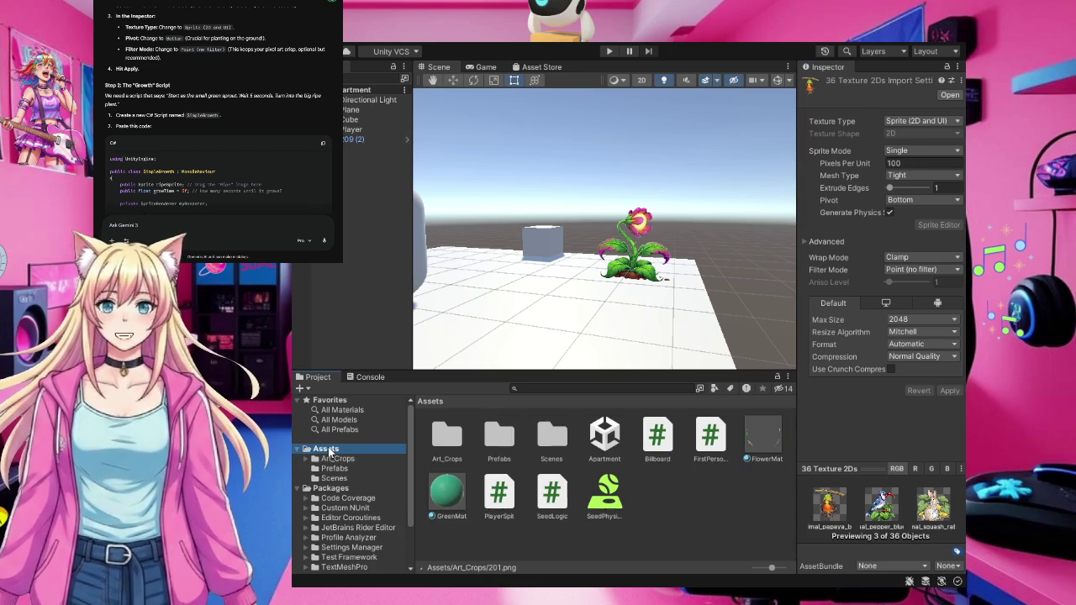
Create a new C# script named SimpleGrowth in the Assets folder
left_click(688, 515)
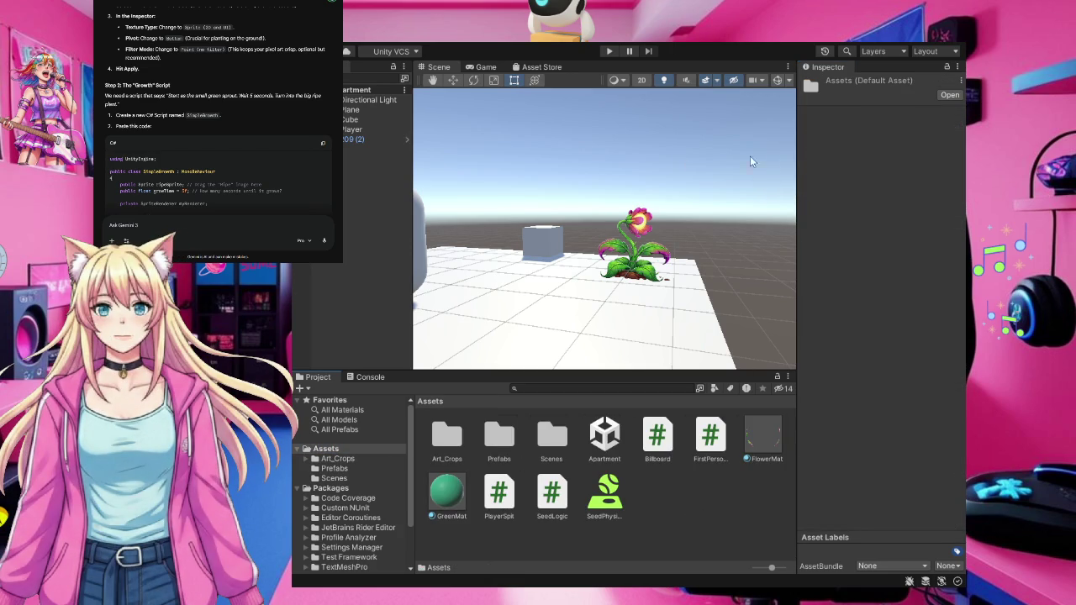
left_click(600, 101)
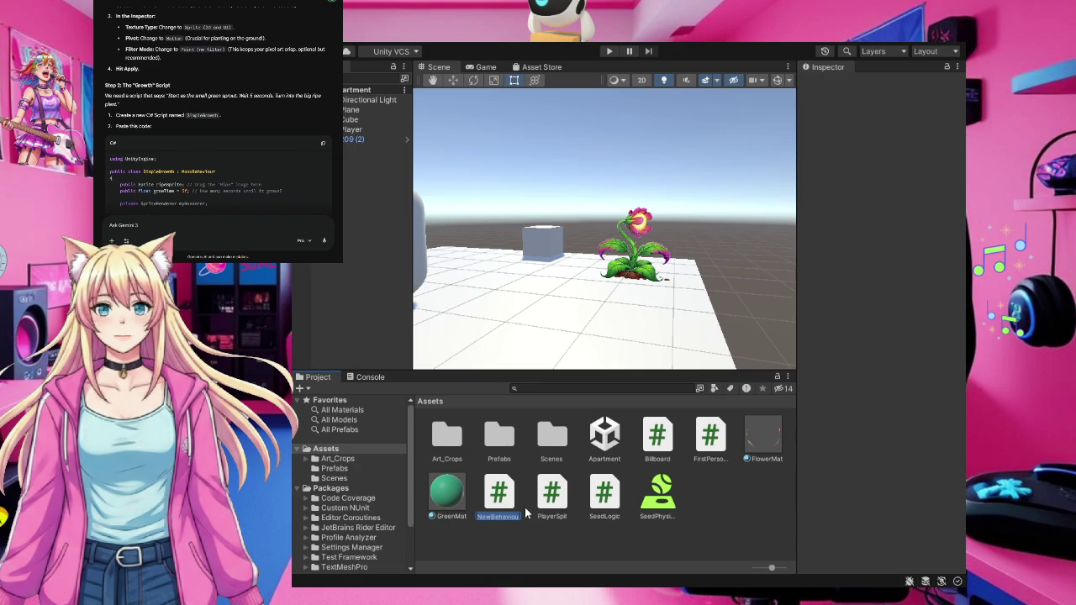
type("simpl")
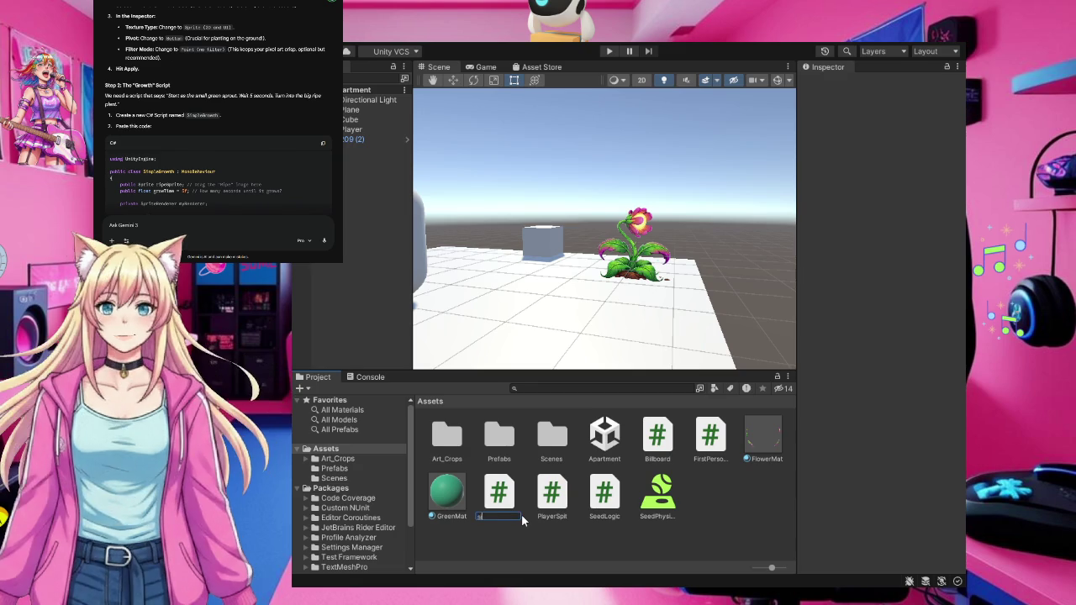
key("BackSpace")
key("BackSpace")
key("BackSpace")
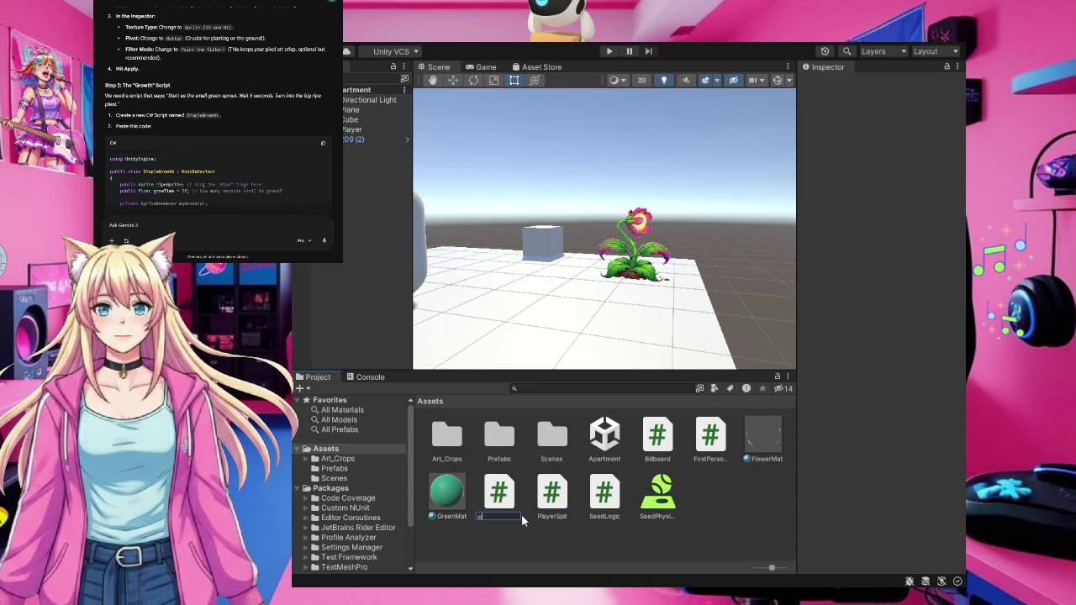
type("SimpleG")
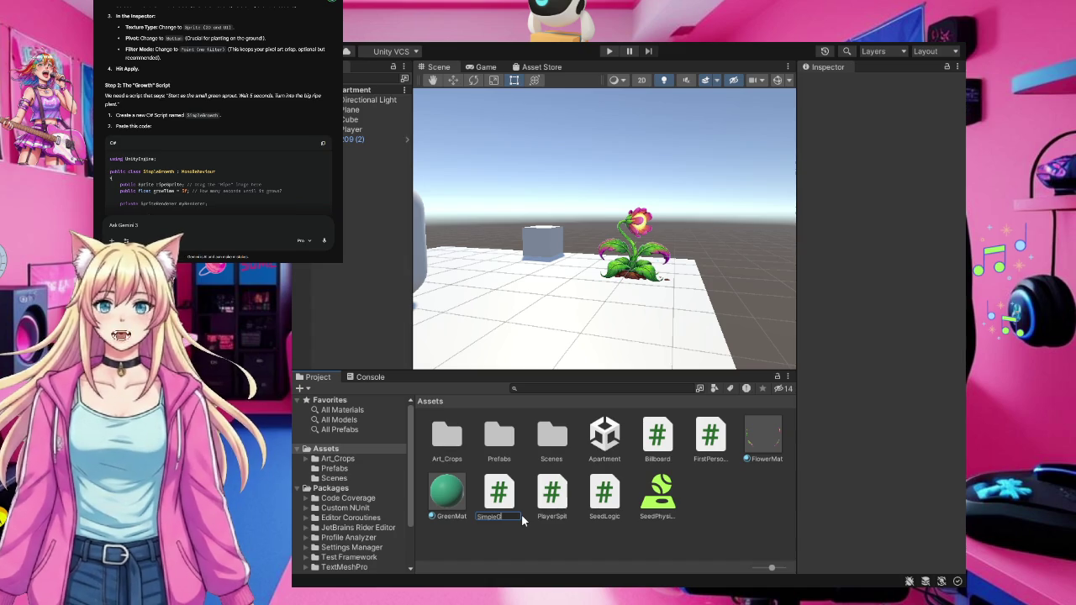
type("rowth")
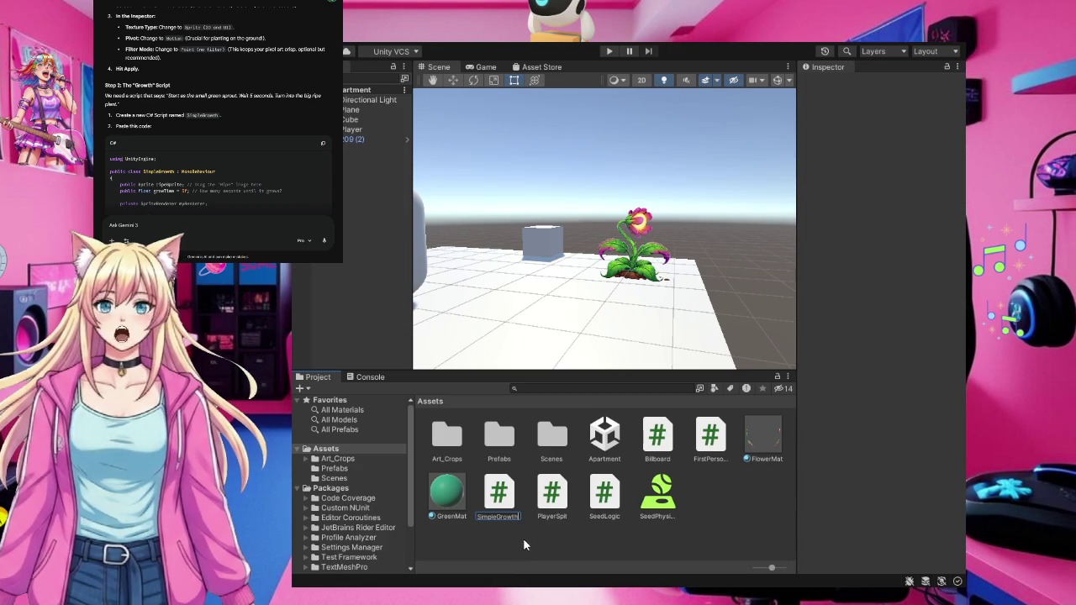
key("Return")
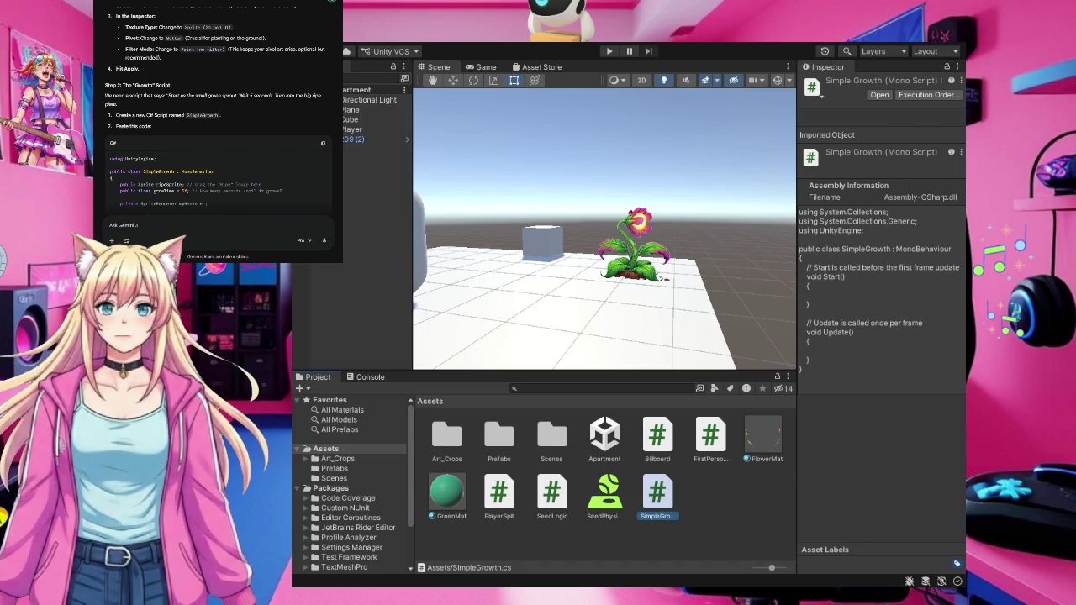
scroll(239, 131, "down", 5)
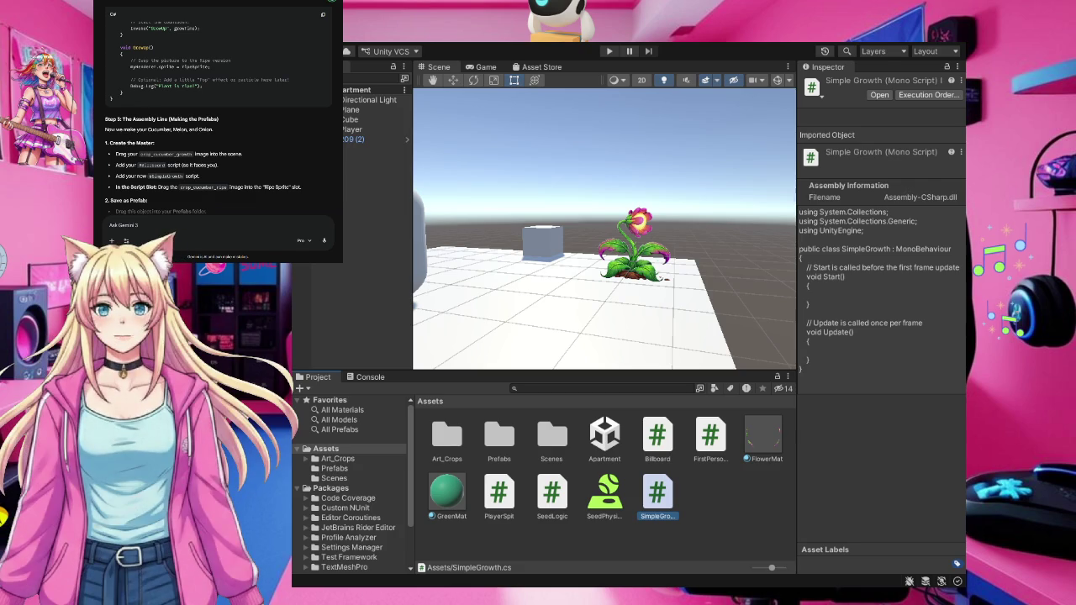
left_click(347, 457)
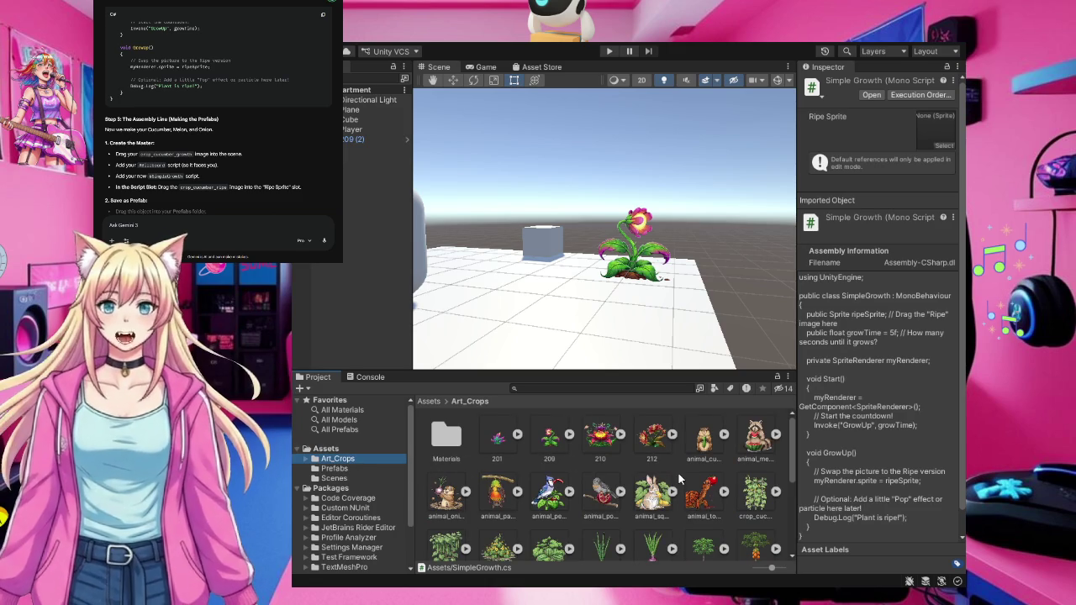
scroll(678, 473, "down", 1)
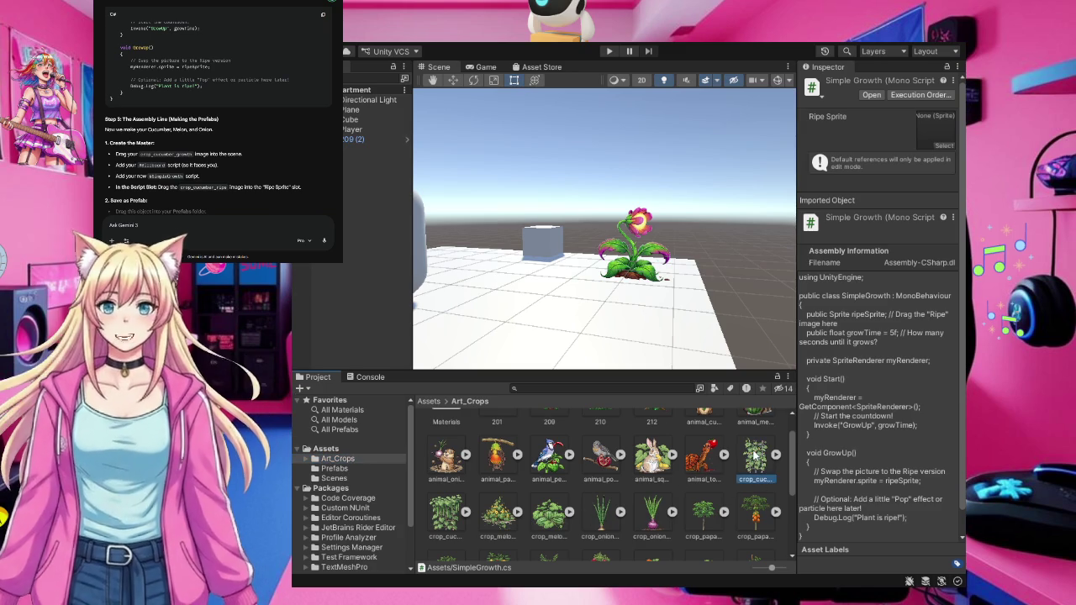
Place the crop_cucumber_growth sprite from Art_Crops into the scene beside the flower plant
scroll(757, 455, "up", 1)
mouse_move(565, 272)
left_mouse_down()
mouse_move(546, 240)
mouse_move(509, 282)
mouse_move(570, 286)
mouse_move(571, 217)
mouse_move(586, 273)
mouse_move(582, 244)
mouse_move(534, 246)
mouse_move(492, 229)
mouse_move(492, 214)
left_mouse_up()
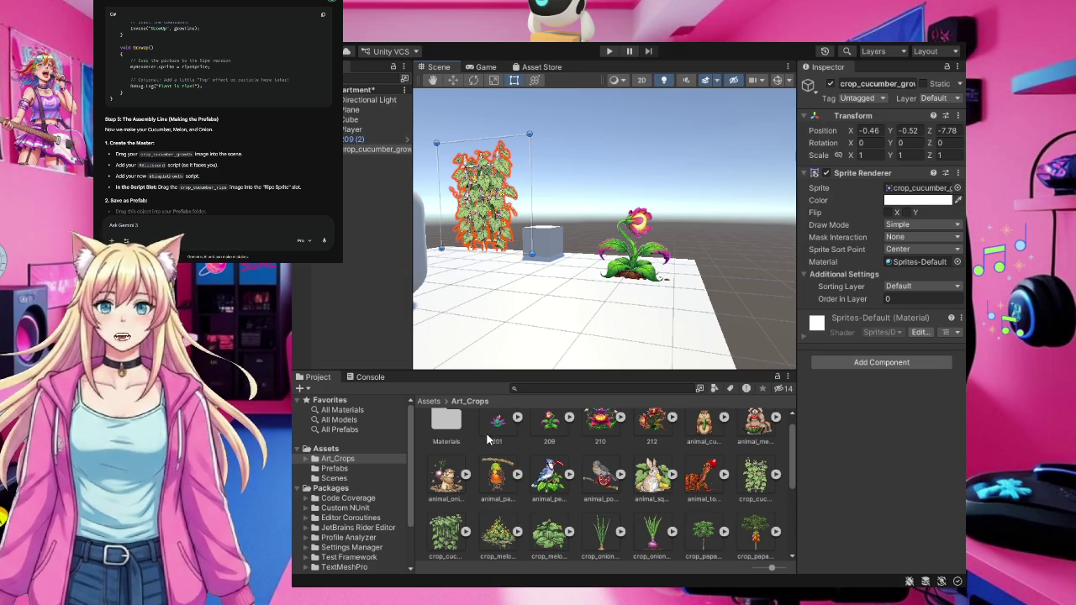
left_click(325, 449)
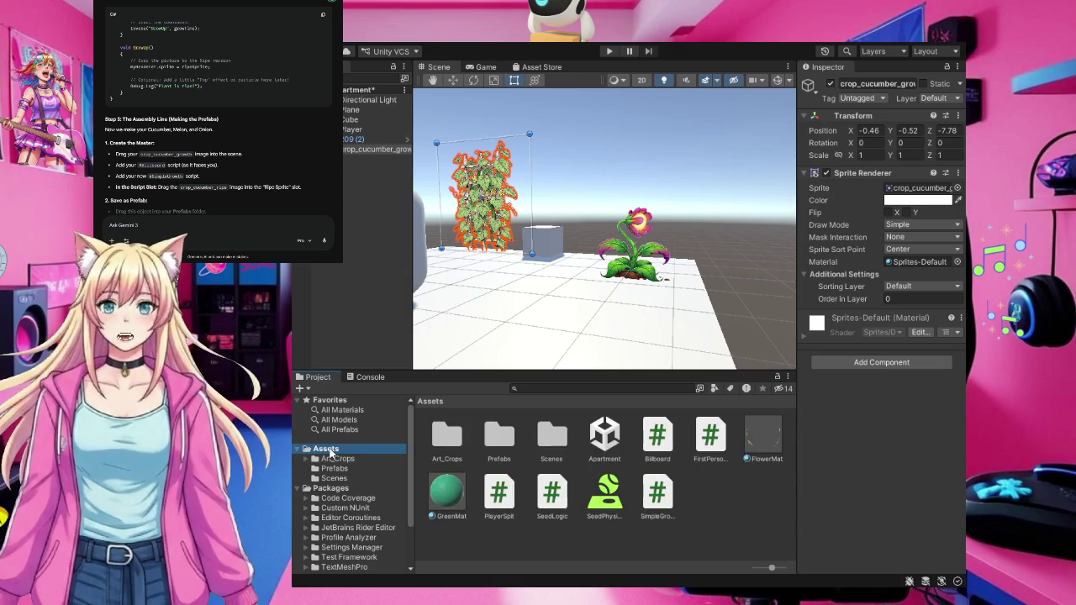
Attach the SimpleGrowth script to the crop_cucumber_grow object in the Hierarchy
mouse_move(657, 435)
left_mouse_down()
mouse_move(538, 370)
mouse_move(443, 341)
mouse_move(368, 157)
left_mouse_up()
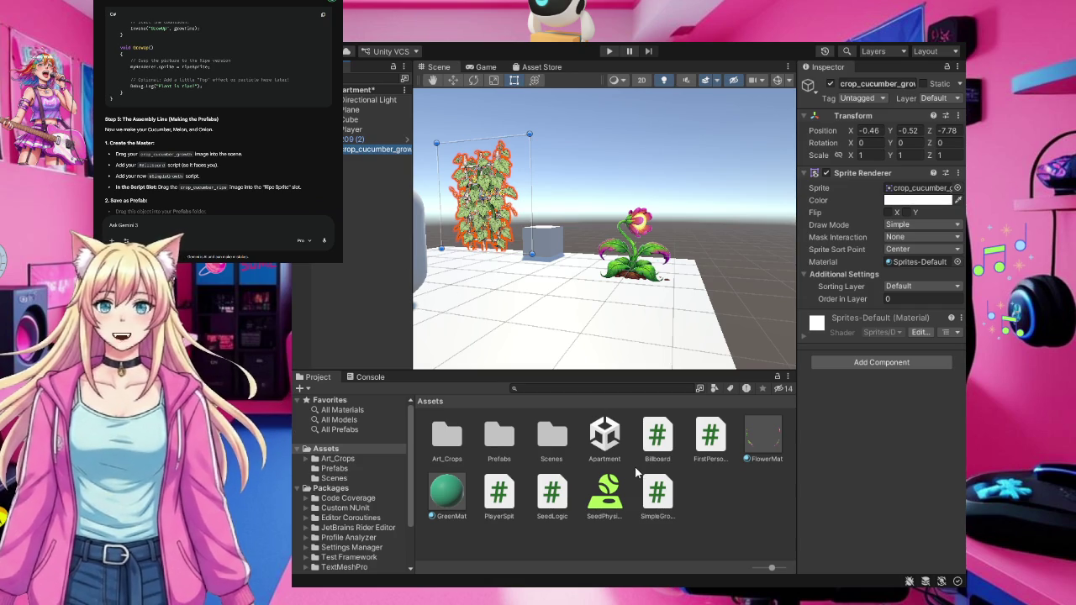
mouse_move(666, 502)
left_mouse_down()
mouse_move(402, 157)
mouse_move(378, 150)
left_mouse_up()
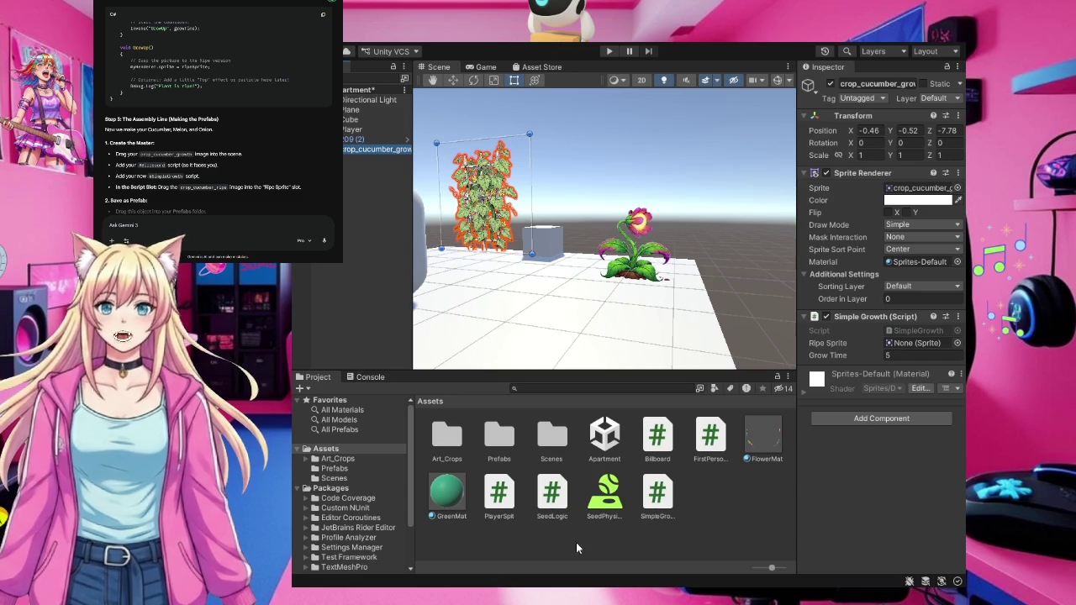
Assign the crop_cucumber_ripe image to the cucumber plant's SimpleGrowth Ripe Sprite slot
left_click(354, 461)
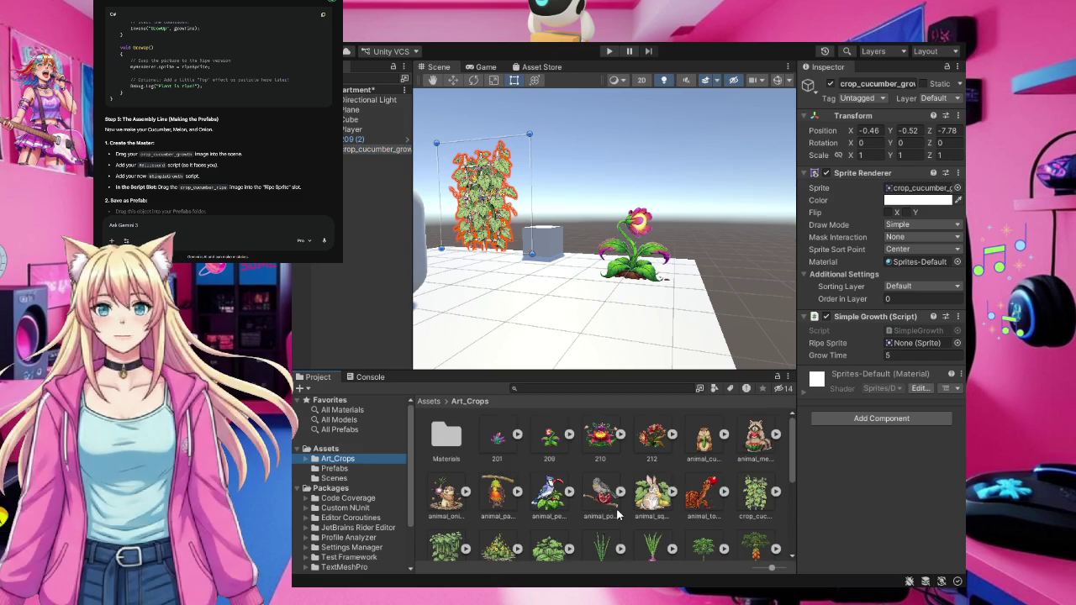
scroll(444, 549, "down", 1)
left_click(444, 549)
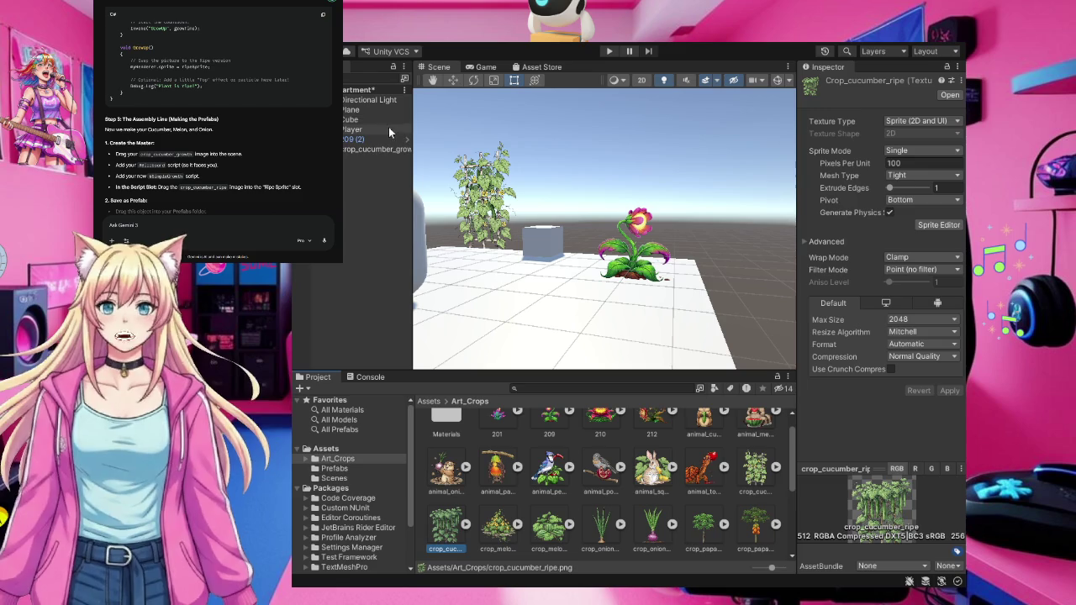
left_click(384, 150)
mouse_move(449, 536)
left_mouse_down()
mouse_move(622, 505)
mouse_move(790, 404)
mouse_move(866, 337)
mouse_move(903, 332)
mouse_move(911, 346)
left_mouse_up()
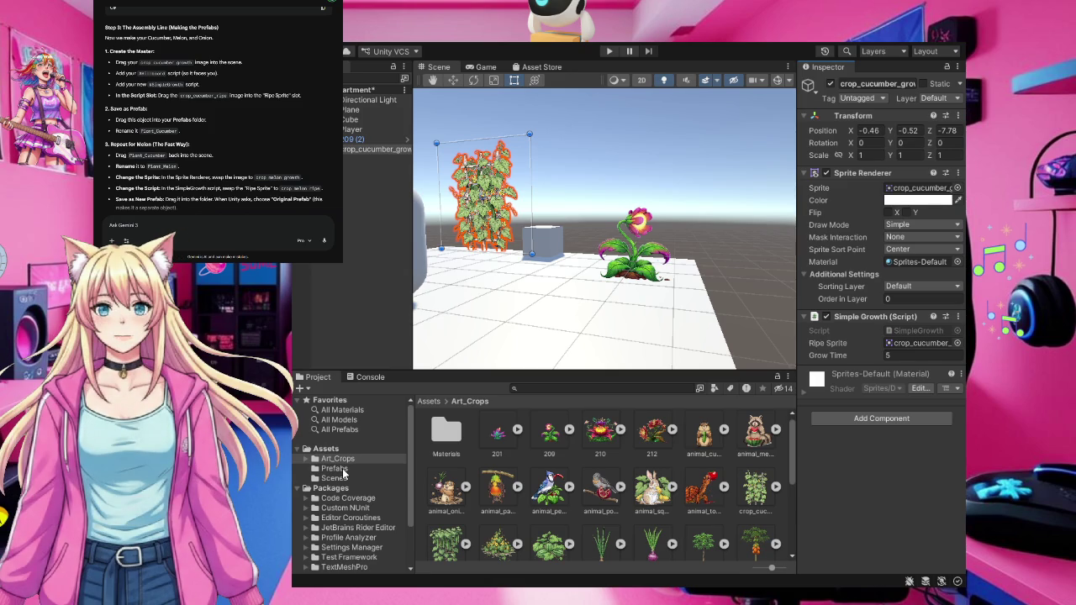
left_click(343, 471)
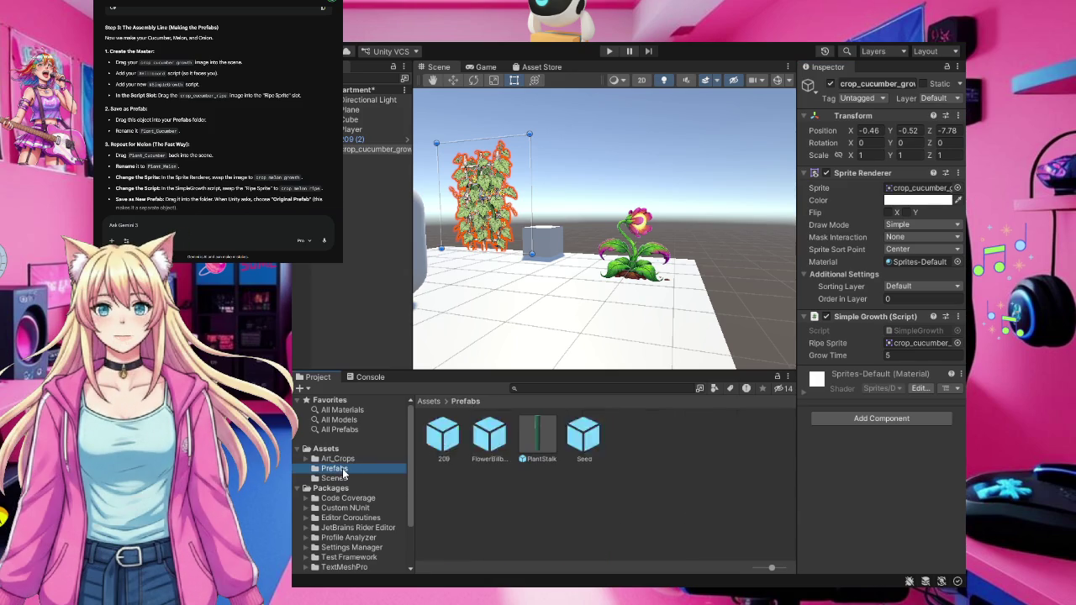
Save the cucumber plant as a prefab named Plant_Cucumber in Prefabs, then drop another copy into the scene
mouse_move(382, 153)
left_mouse_down()
mouse_move(618, 409)
mouse_move(643, 458)
left_mouse_up()
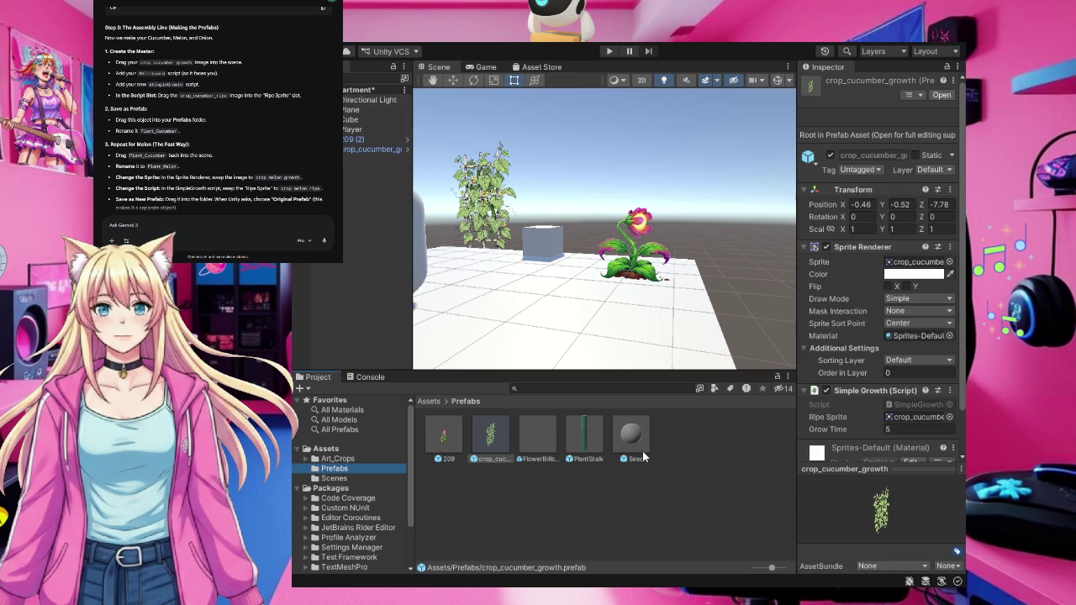
left_click(486, 461)
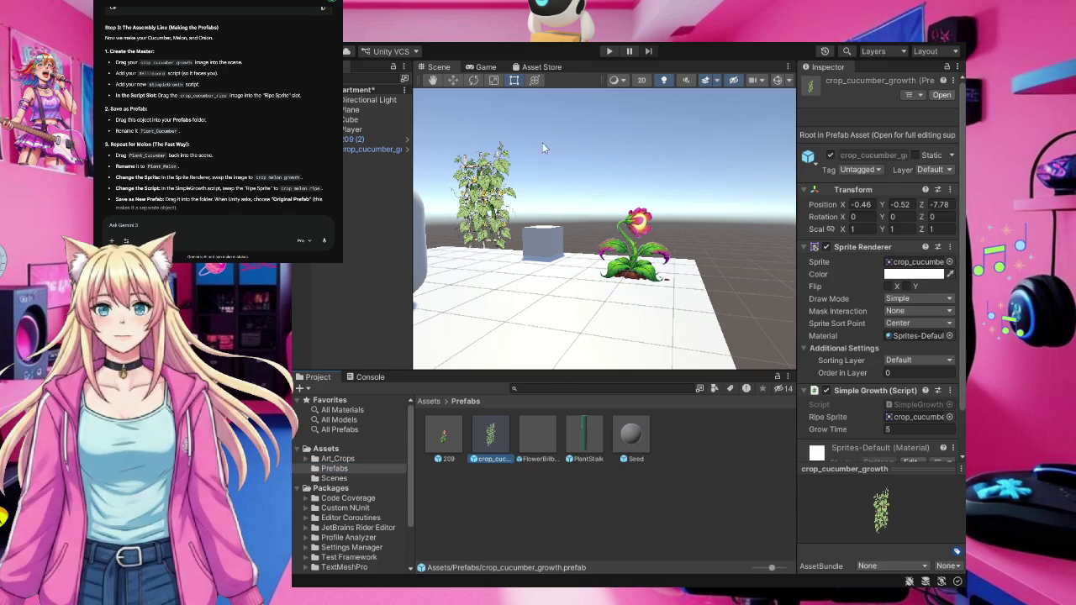
key("F2")
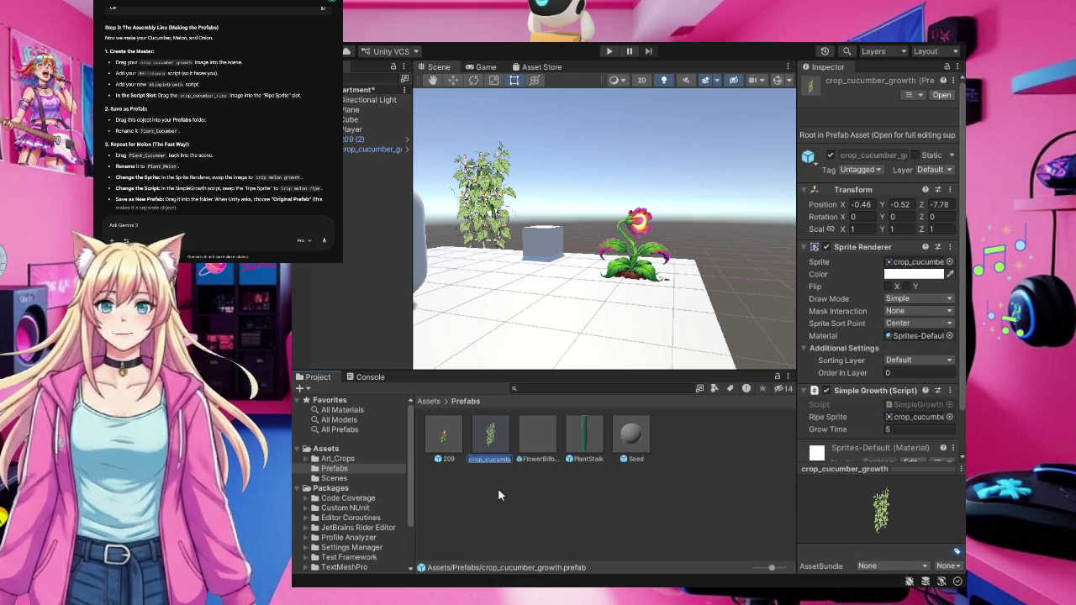
type("Plant_")
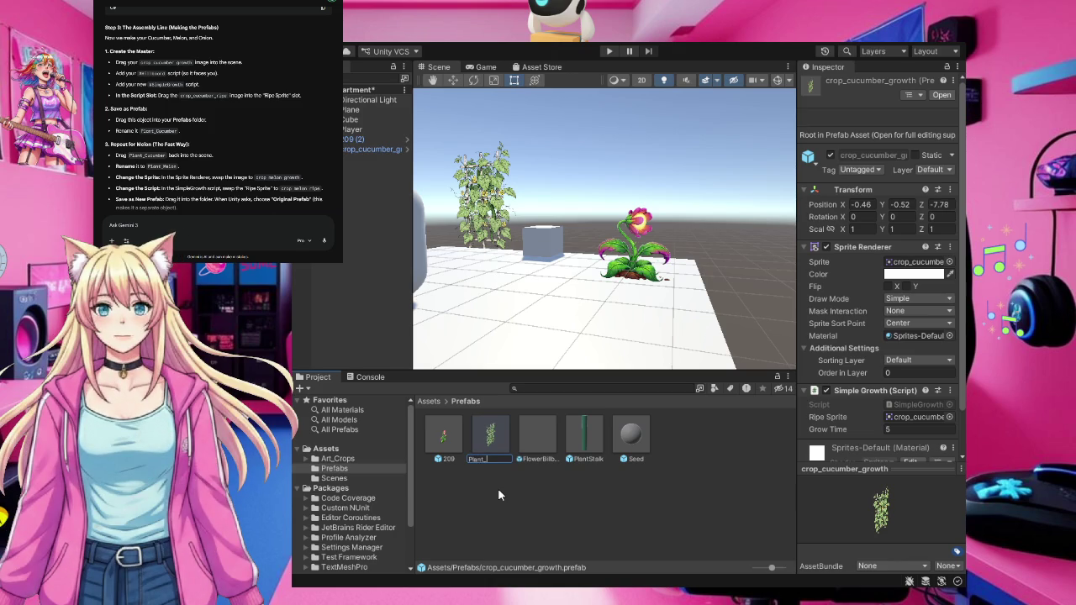
type("Cucumber")
key("Return")
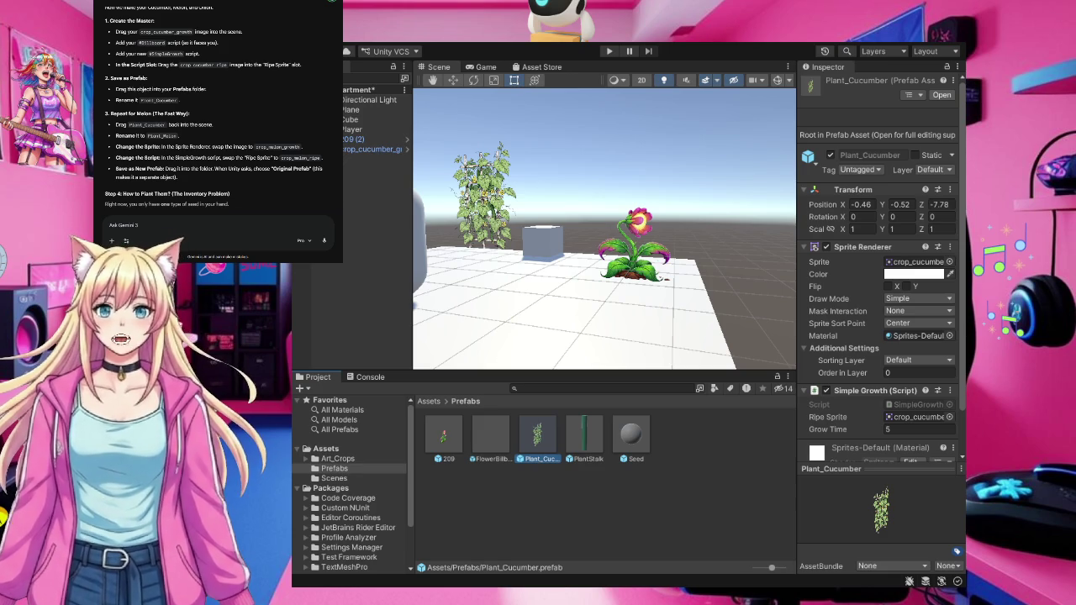
left_click_drag(537, 443, 562, 262)
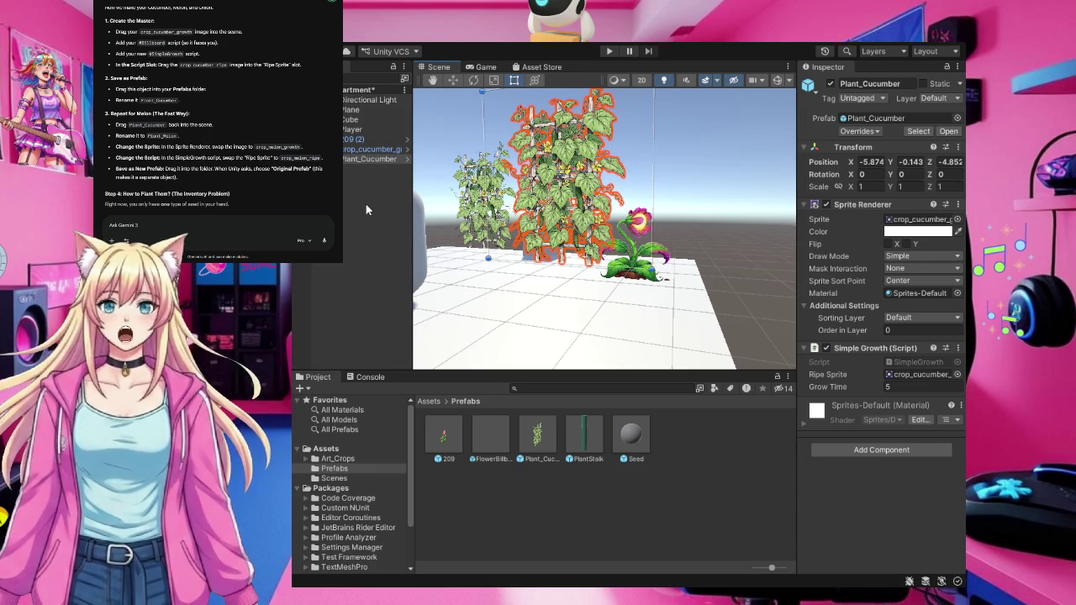
Rename the second Plant_Cucumber copy in the Hierarchy to Plant_Melon
left_click(360, 160)
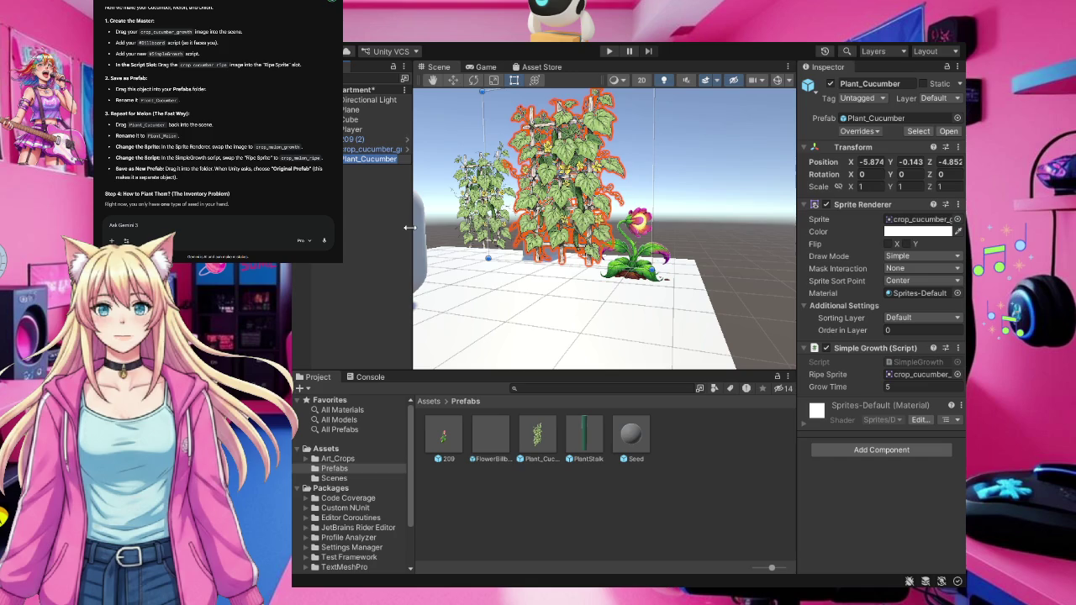
key("BackSpace")
key("BackSpace")
key("BackSpace")
type("Melon")
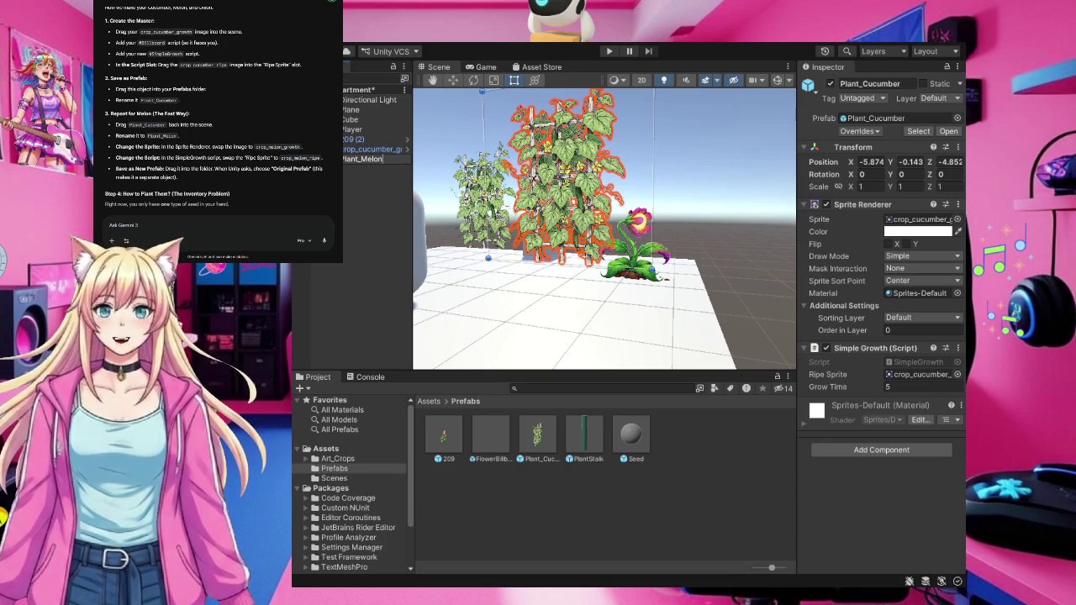
left_click(366, 251)
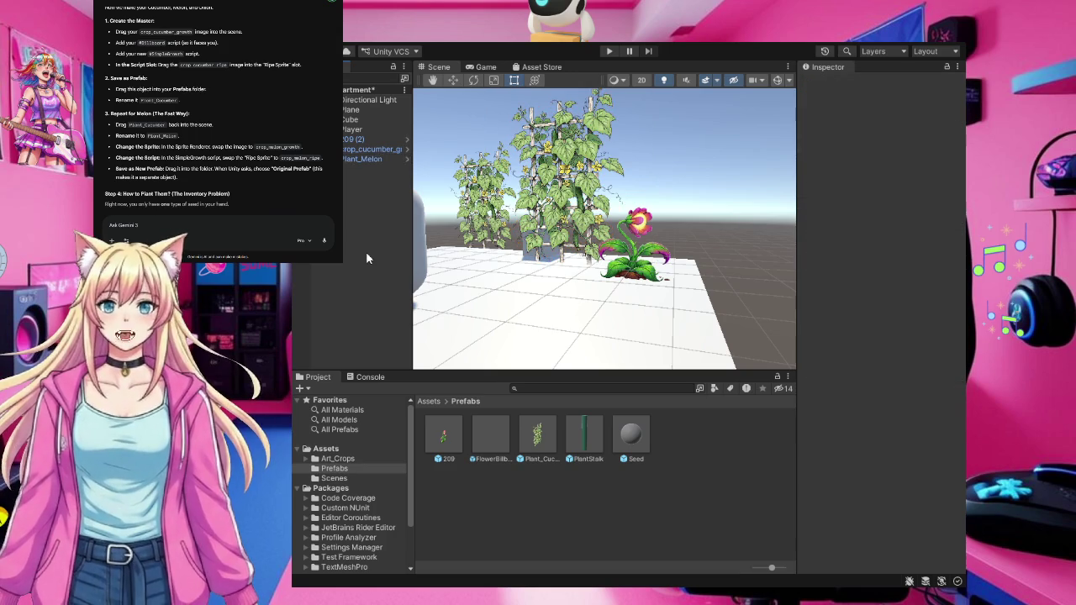
left_click(363, 160)
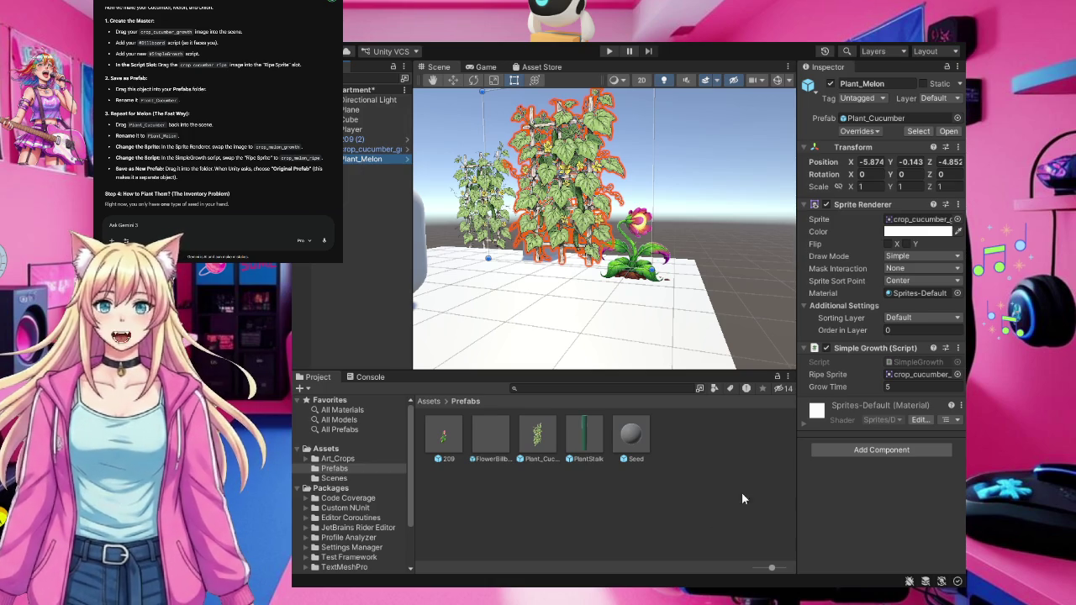
Give Plant_Melon the melon growth sprite and crop_melon_ripe as its ripe sprite
left_click(336, 459)
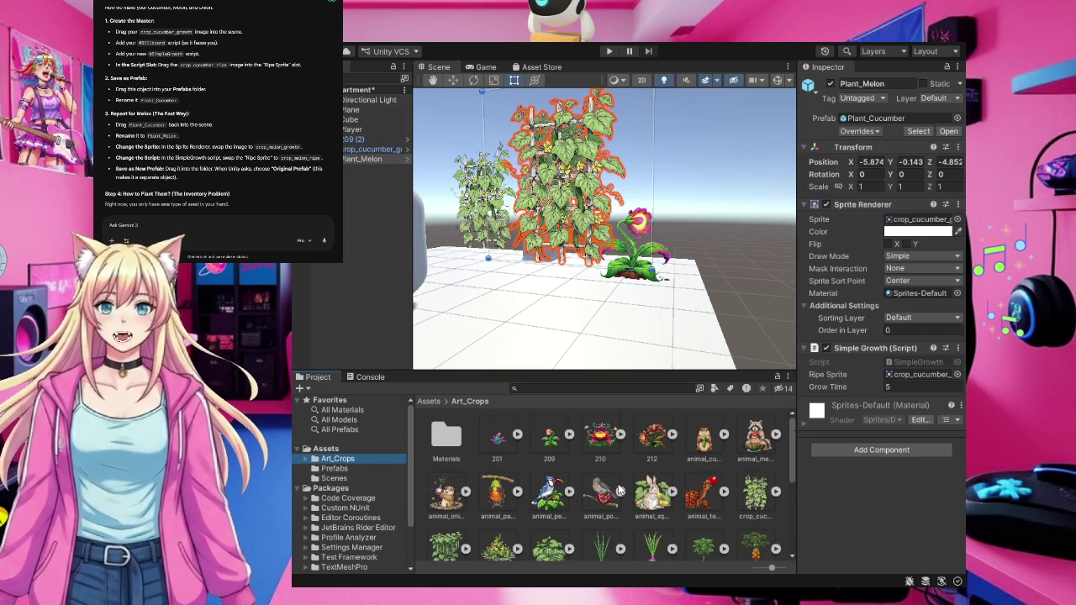
scroll(620, 490, "down", 1)
left_click(503, 521)
mouse_move(503, 521)
left_mouse_down()
mouse_move(627, 463)
mouse_move(836, 252)
mouse_move(903, 229)
left_mouse_up()
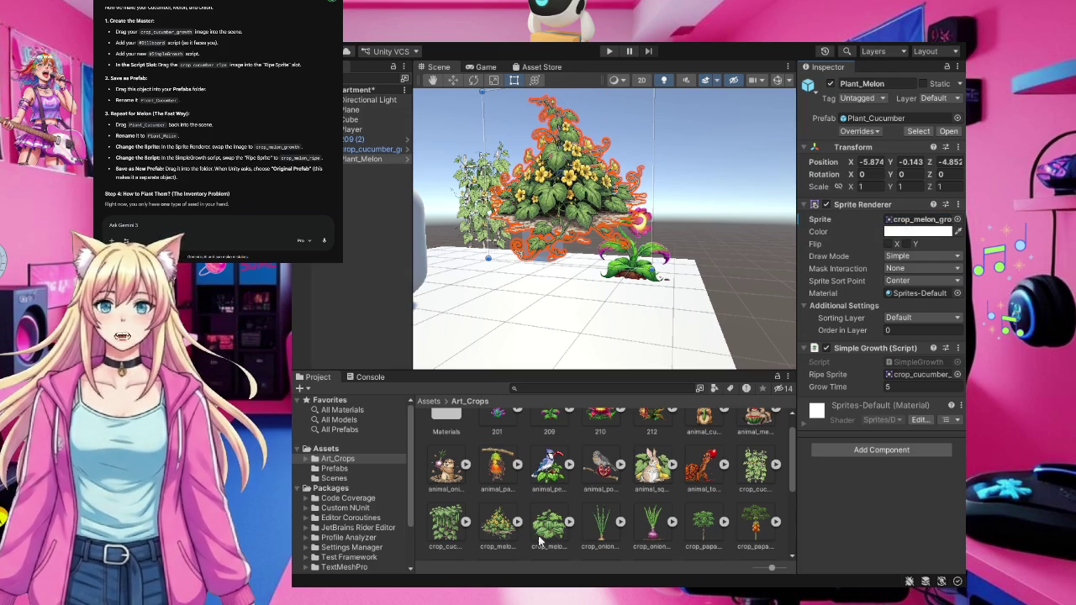
scroll(748, 421, "up", 1)
left_click_drag(822, 376, 906, 380)
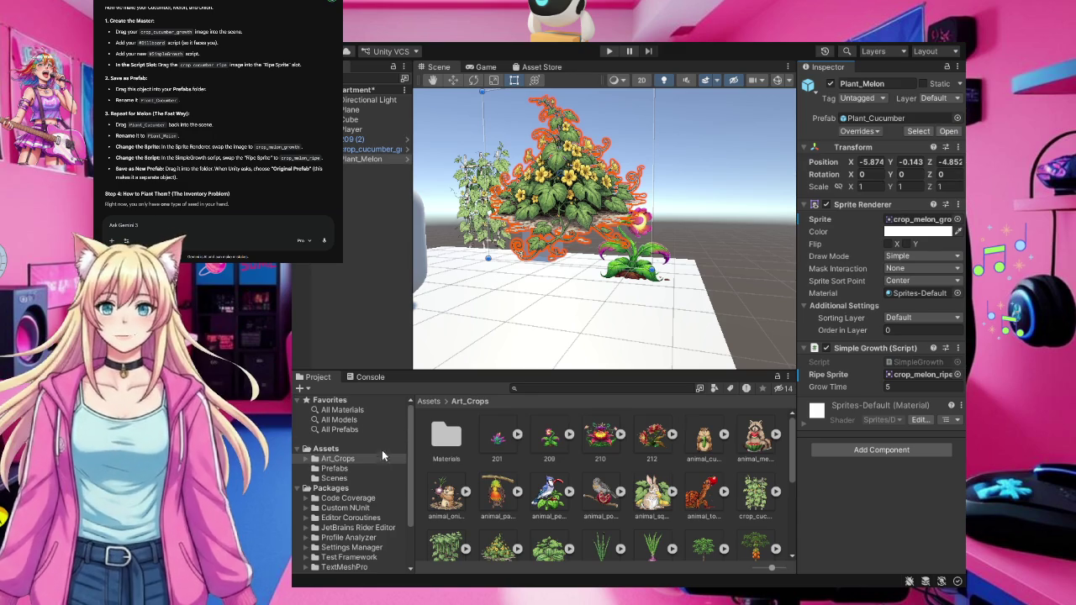
Save Plant_Melon as its own prefab in the Prefabs folder, then view the SeedLogic script
left_click(343, 469)
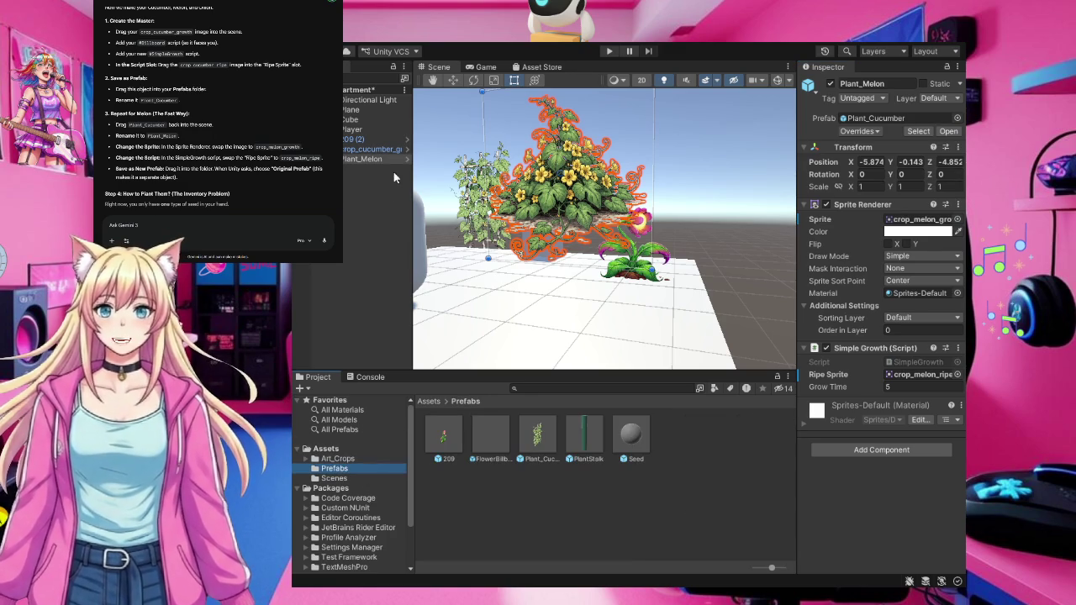
mouse_move(353, 162)
left_mouse_down()
mouse_move(575, 339)
mouse_move(665, 505)
left_mouse_up()
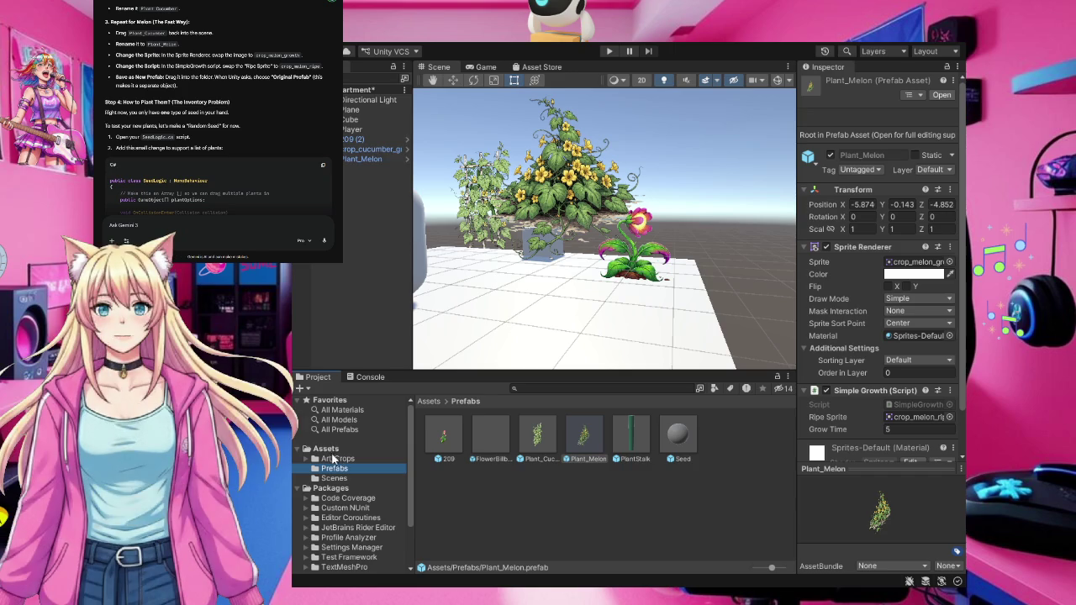
left_click(327, 449)
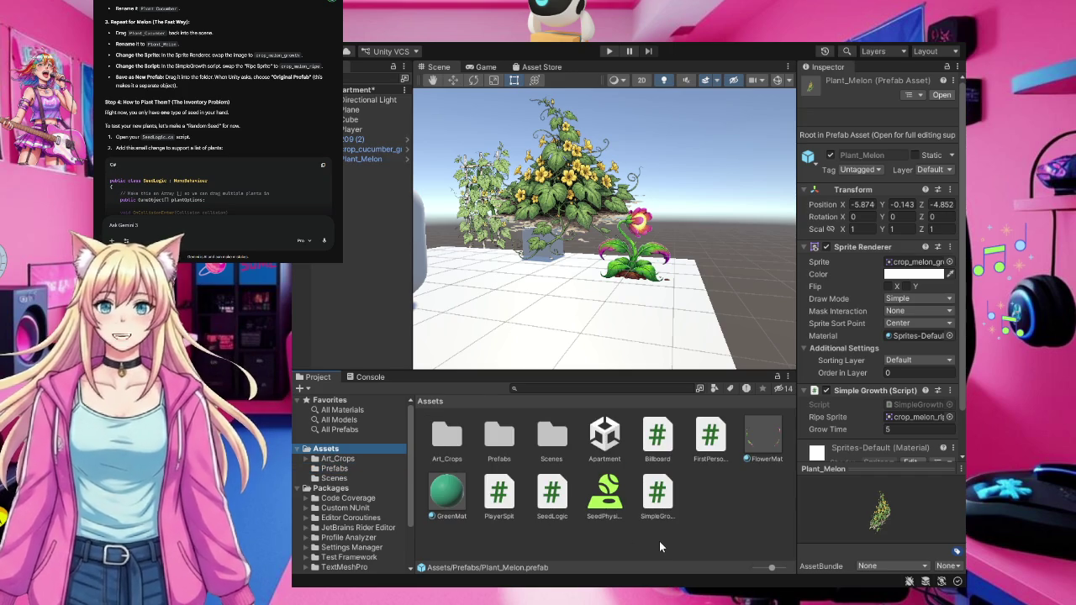
left_click(557, 501)
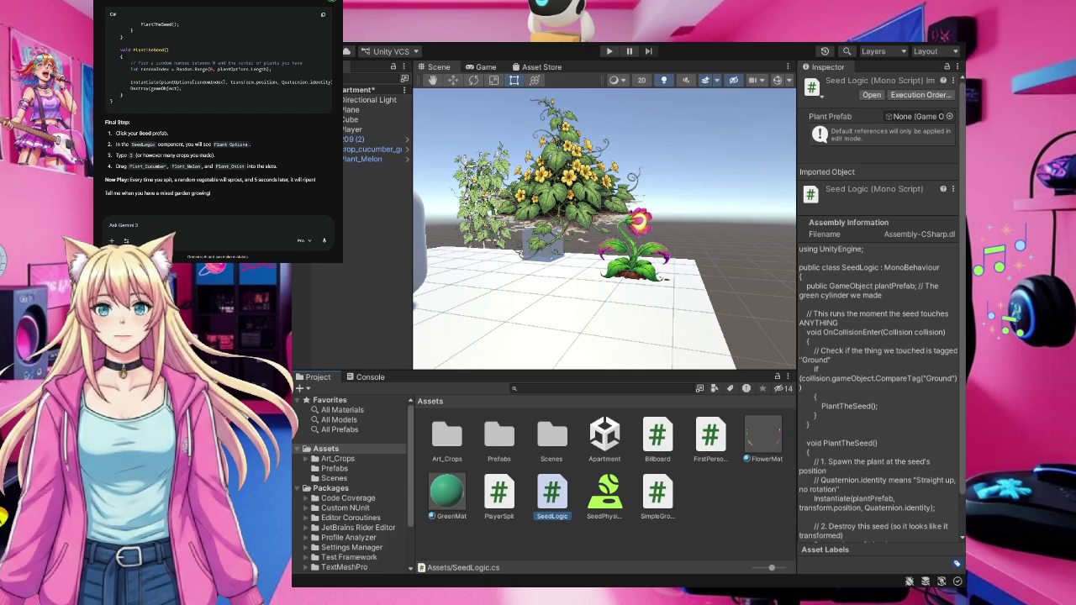
Return to the Prefabs folder and inspect the Seed prefab's components
left_click(335, 468)
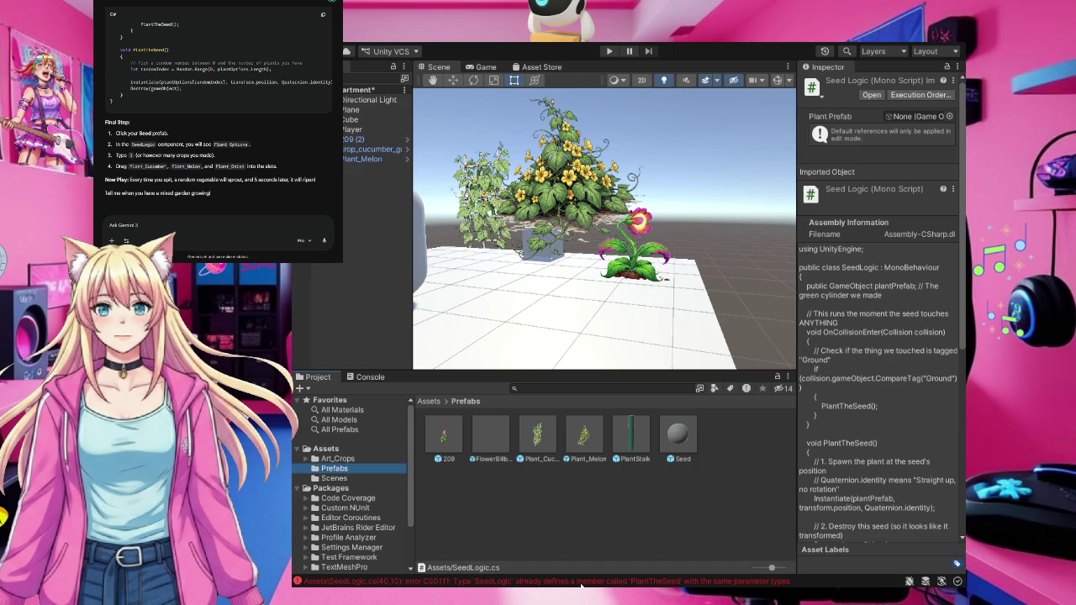
left_click(680, 437)
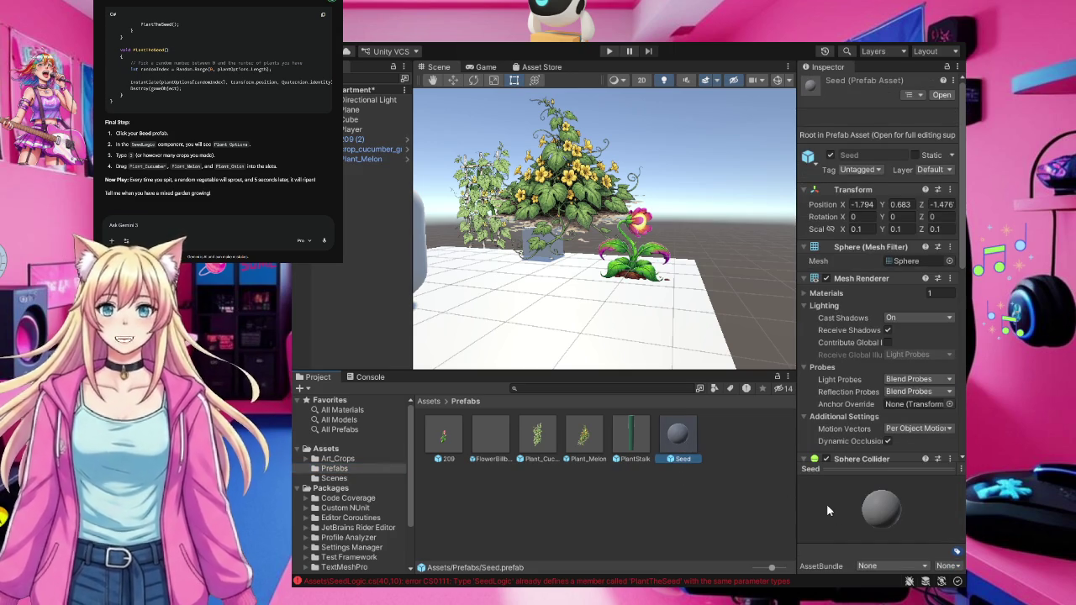
Review the Seed prefab's Inspector and locate the SeedLogic script among the project assets
scroll(923, 380, "down", 4)
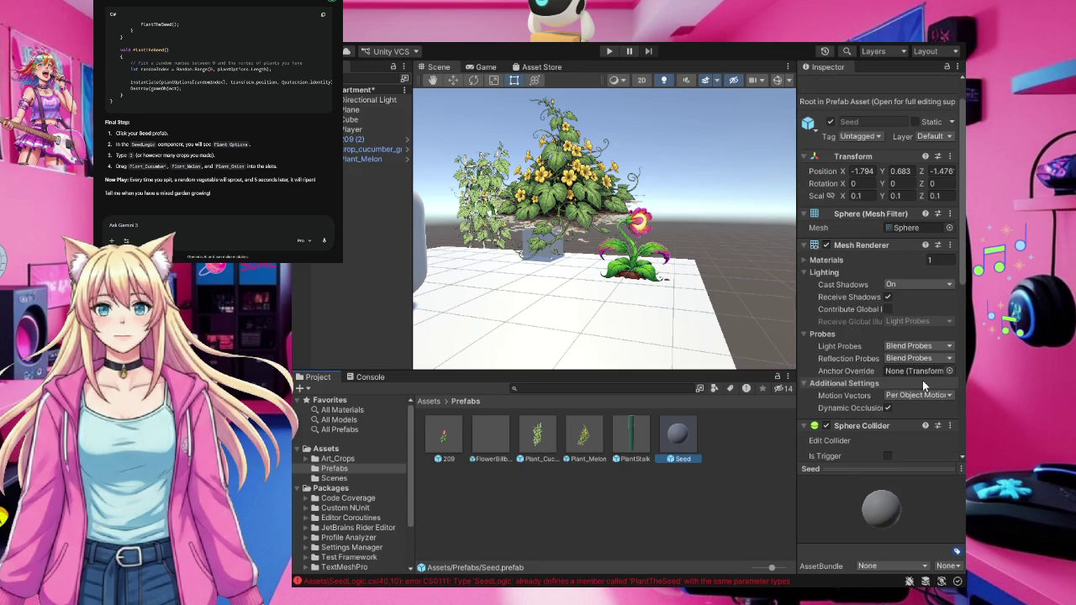
scroll(922, 380, "down", 7)
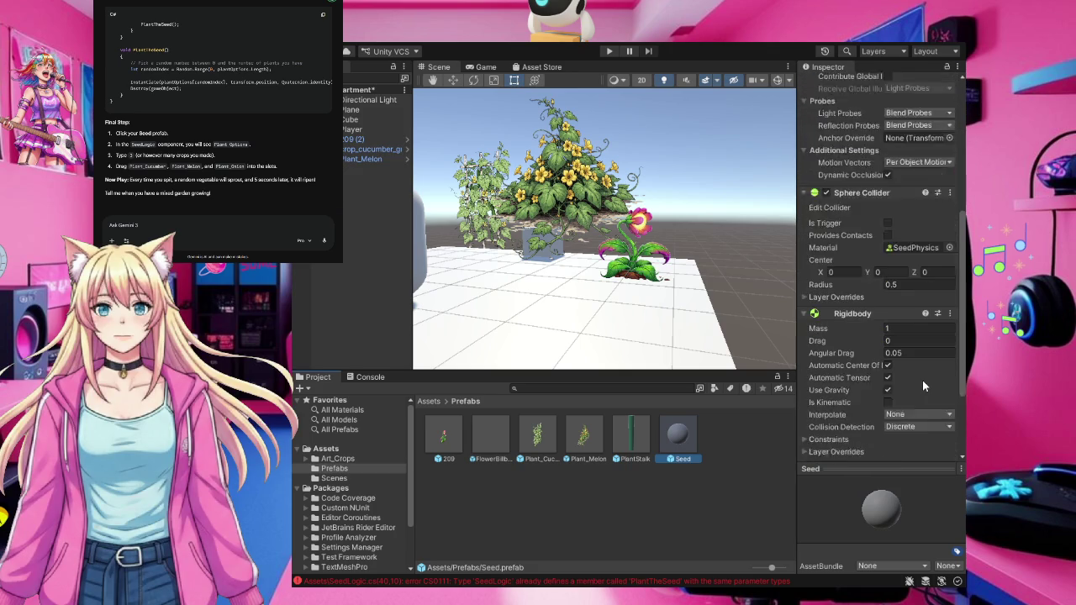
scroll(923, 380, "down", 1)
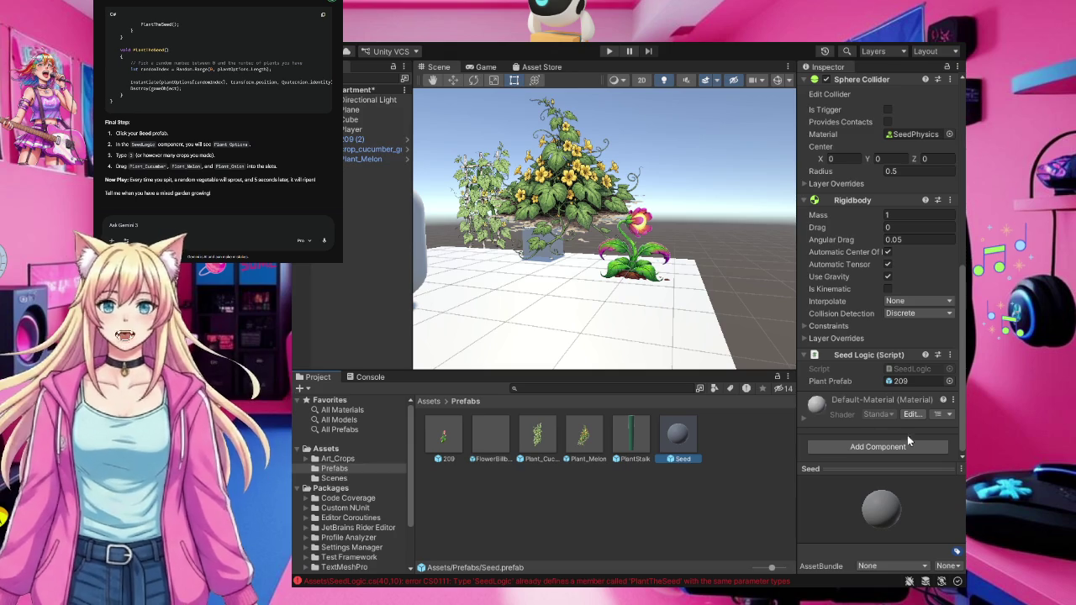
scroll(914, 447, "up", 2)
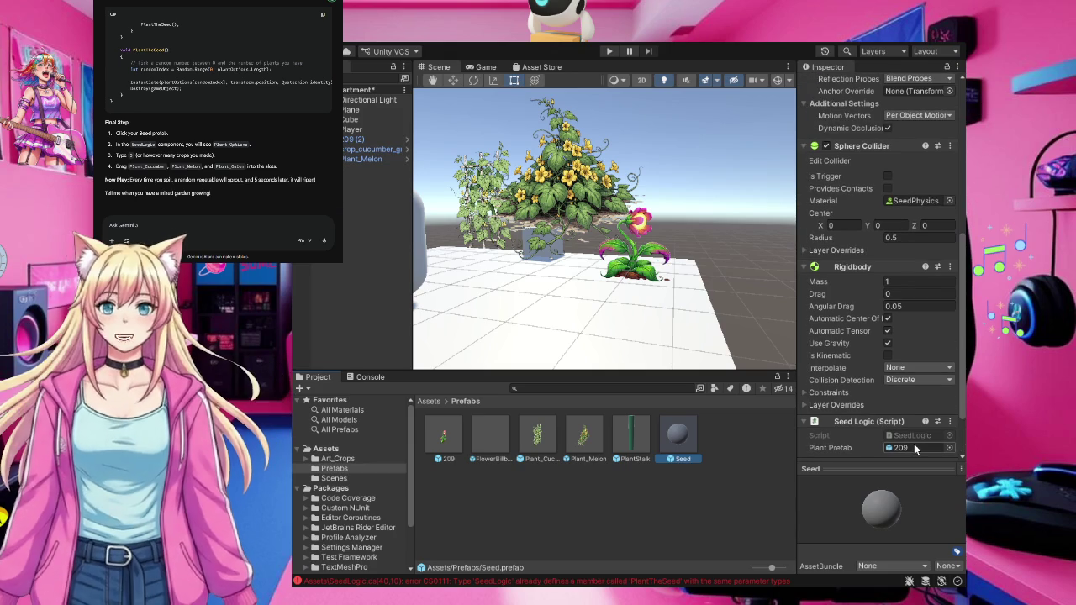
scroll(914, 444, "down", 1)
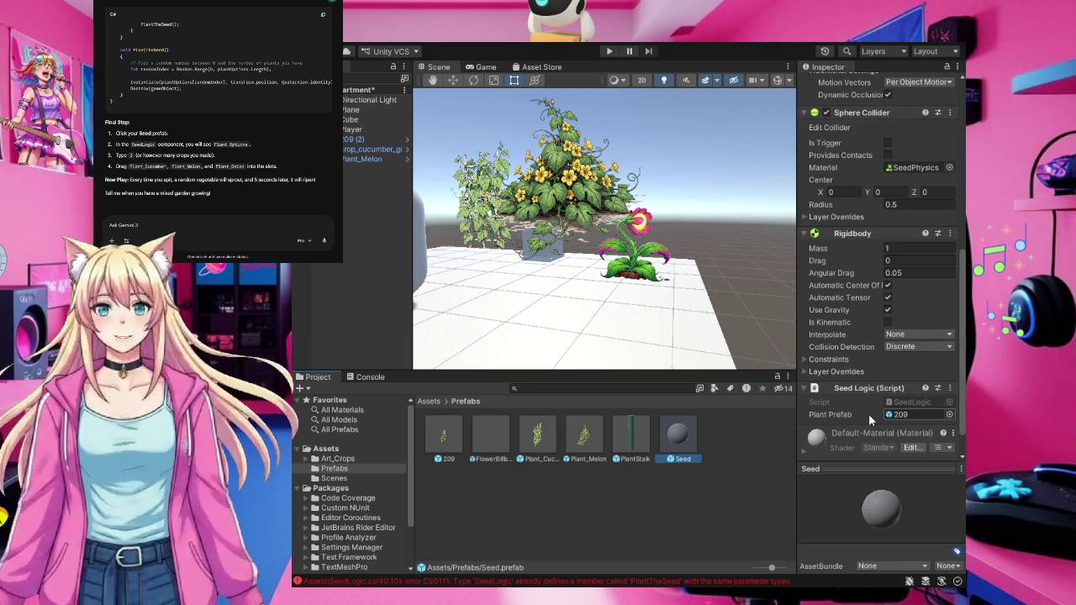
left_click(913, 401)
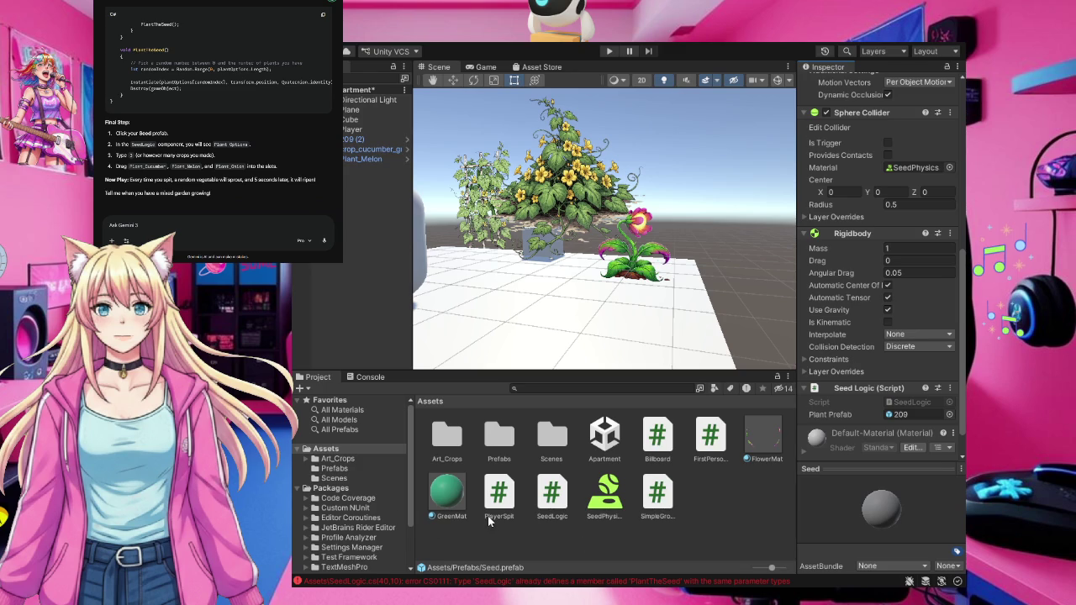
Recheck the Seed prefab's single Plant Prefab slot, then go back to the top-level Assets folder
left_click(347, 468)
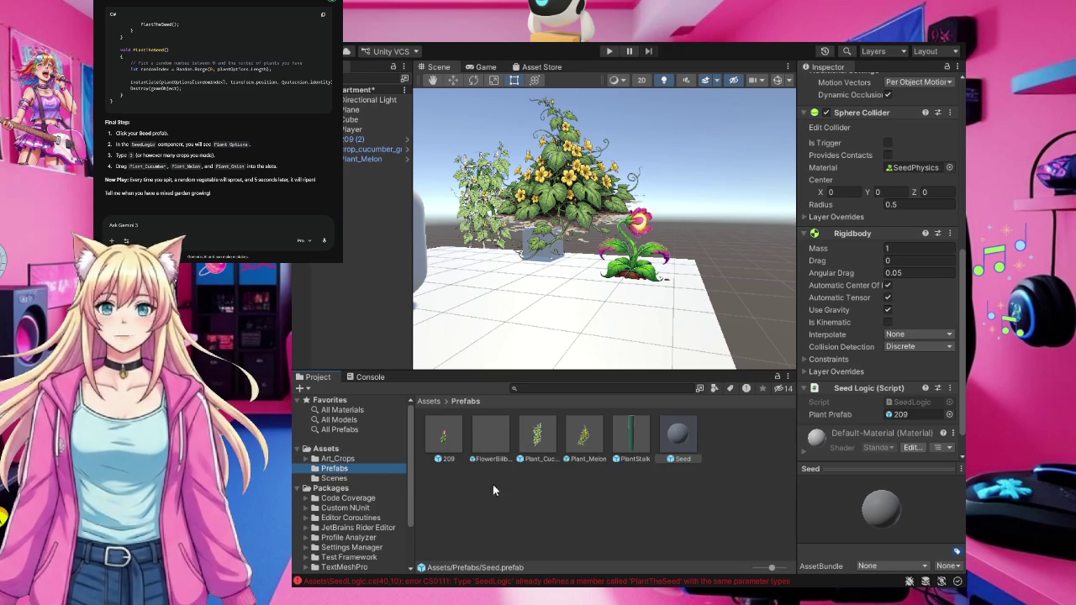
left_click(687, 445)
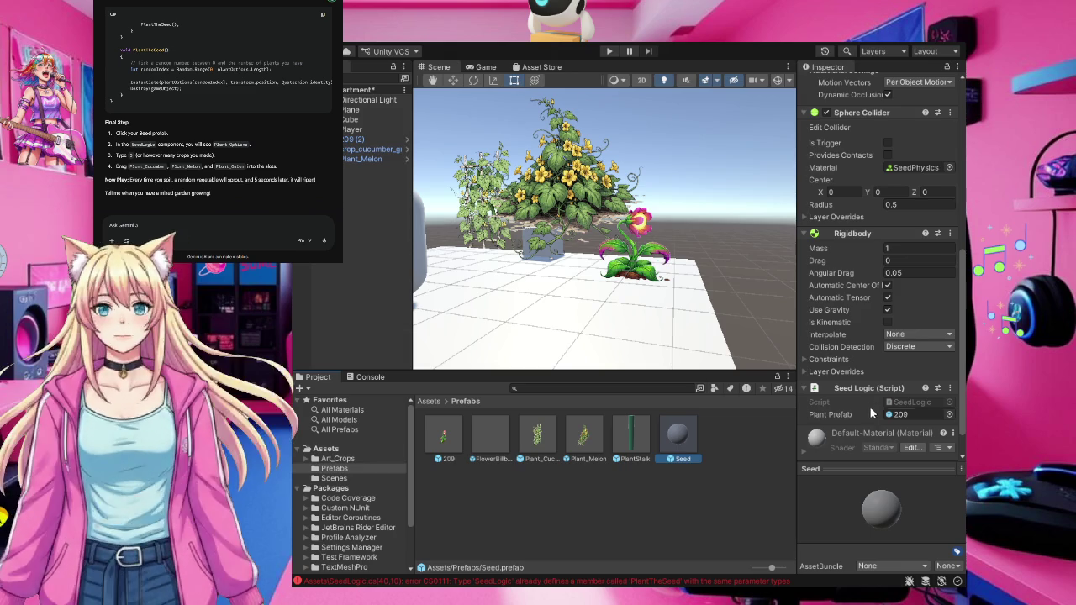
scroll(871, 419, "up", 2)
scroll(871, 424, "up", 10)
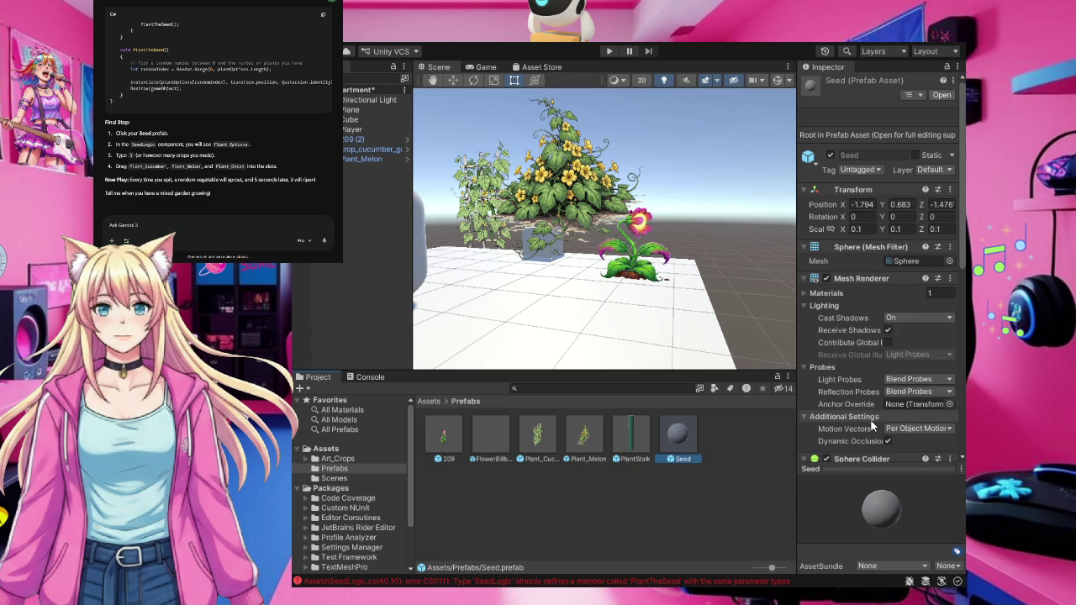
scroll(872, 424, "down", 10)
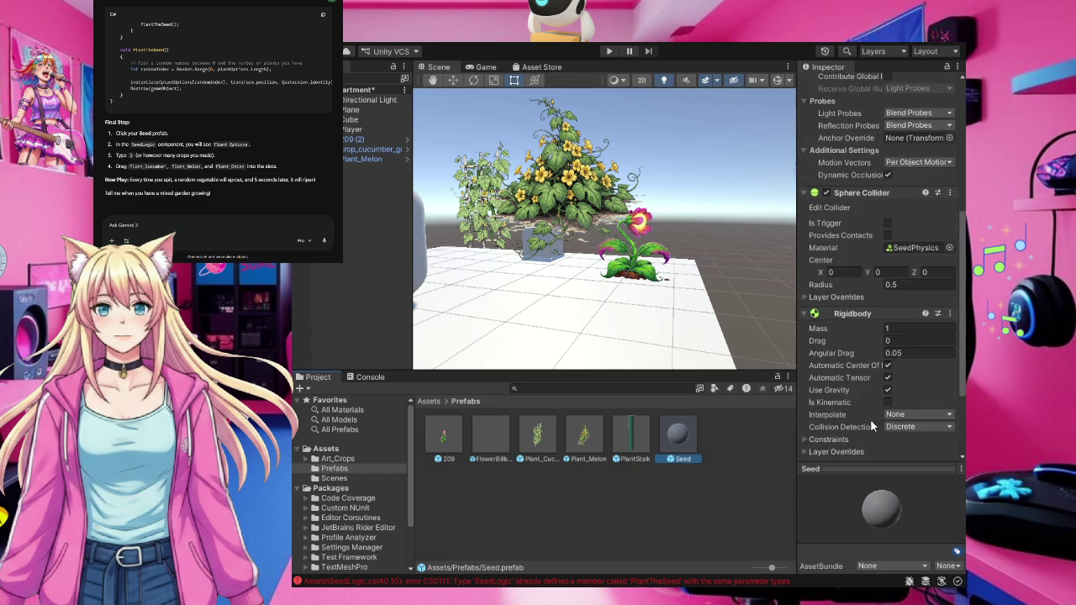
left_click(327, 450)
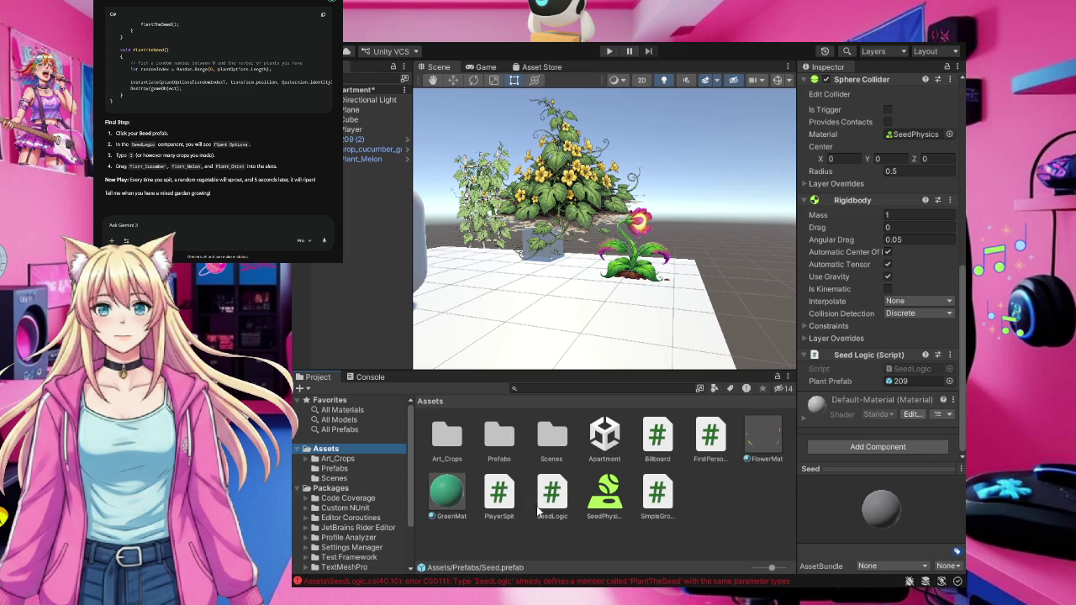
Ask Gemini why plant options aren't showing though the code looks right, pasting the SeedLogic code
left_click(552, 494)
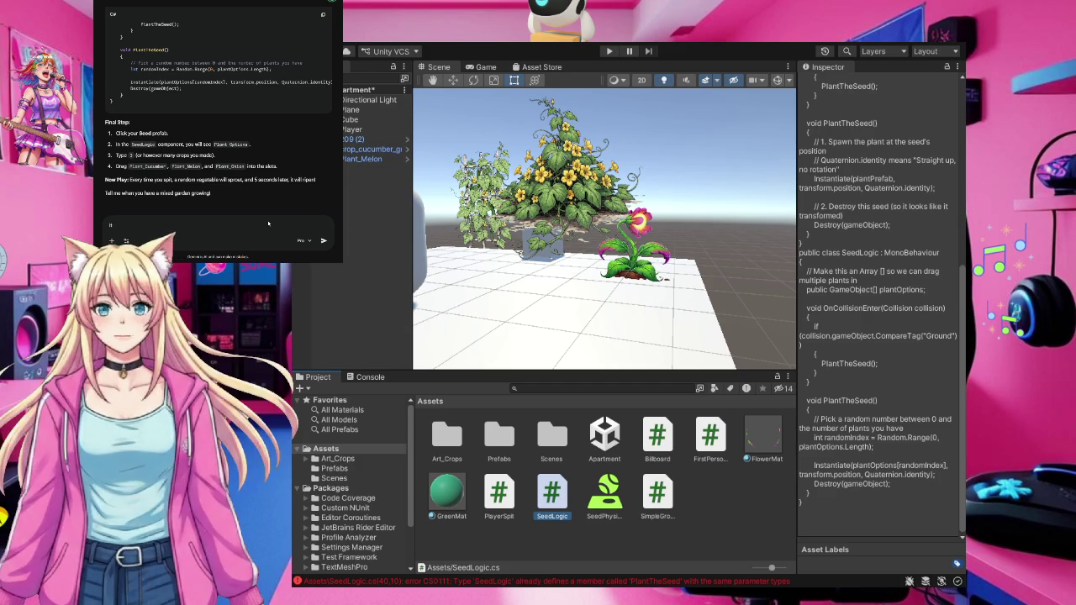
type("look at this")
type(" is is right")
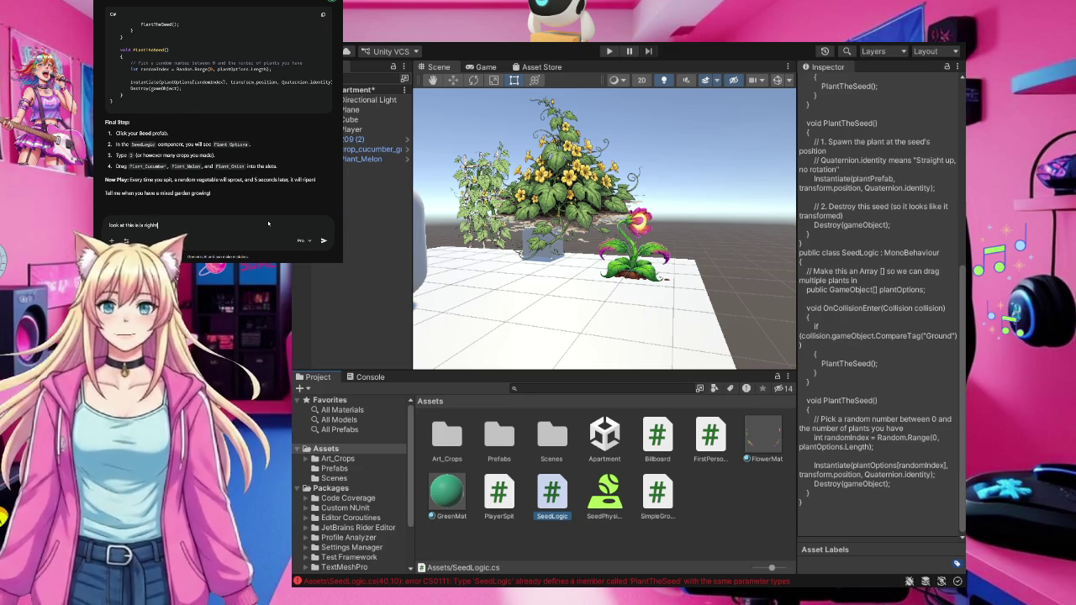
key("BackSpace")
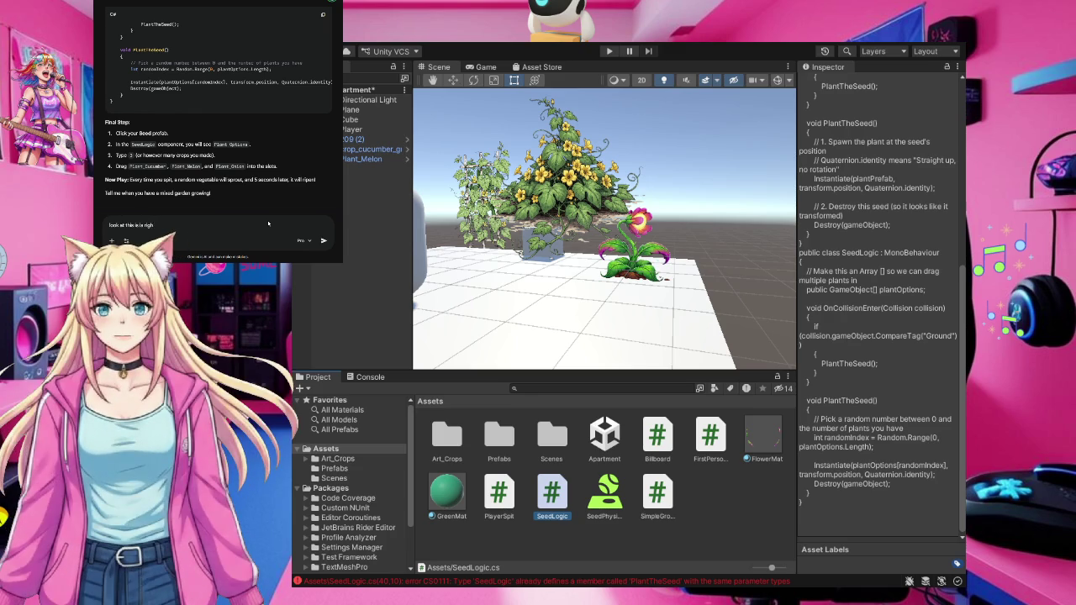
type("t I am not")
type(" seeing")
type(" plant op")
type("tions")
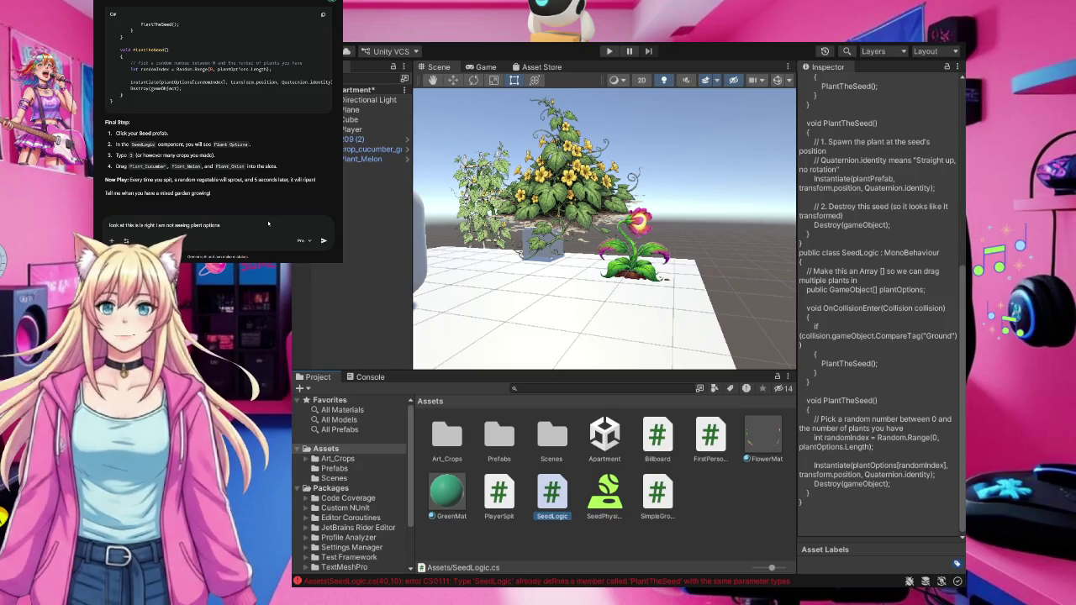
type(" ...")
key("ctrl+v")
Send the question and copy Gemini's full replacement SeedLogic script so Unity reloads it
key("Return")
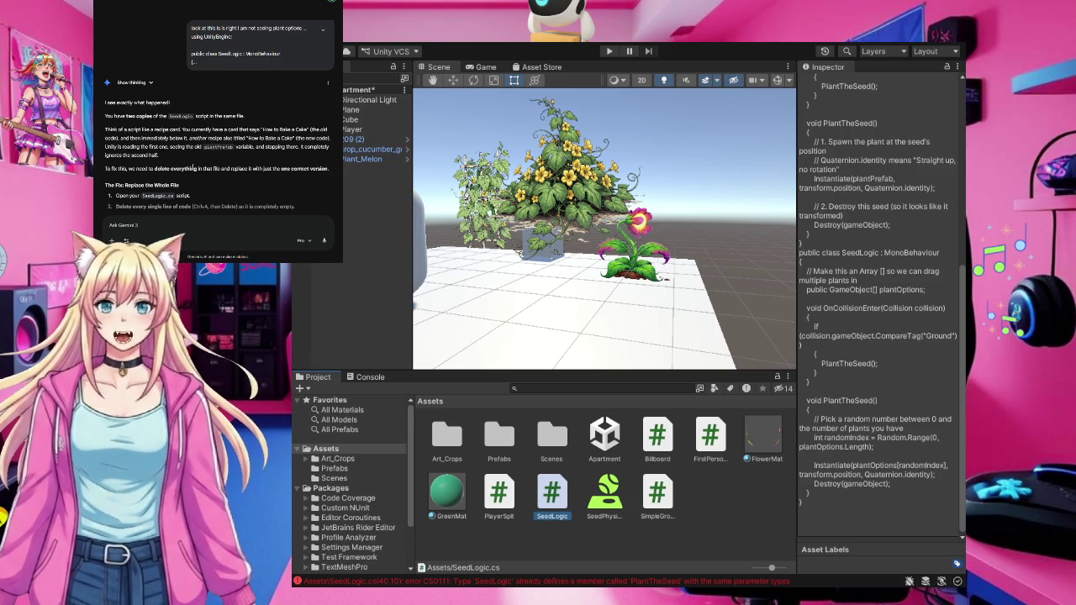
scroll(265, 95, "down", 4)
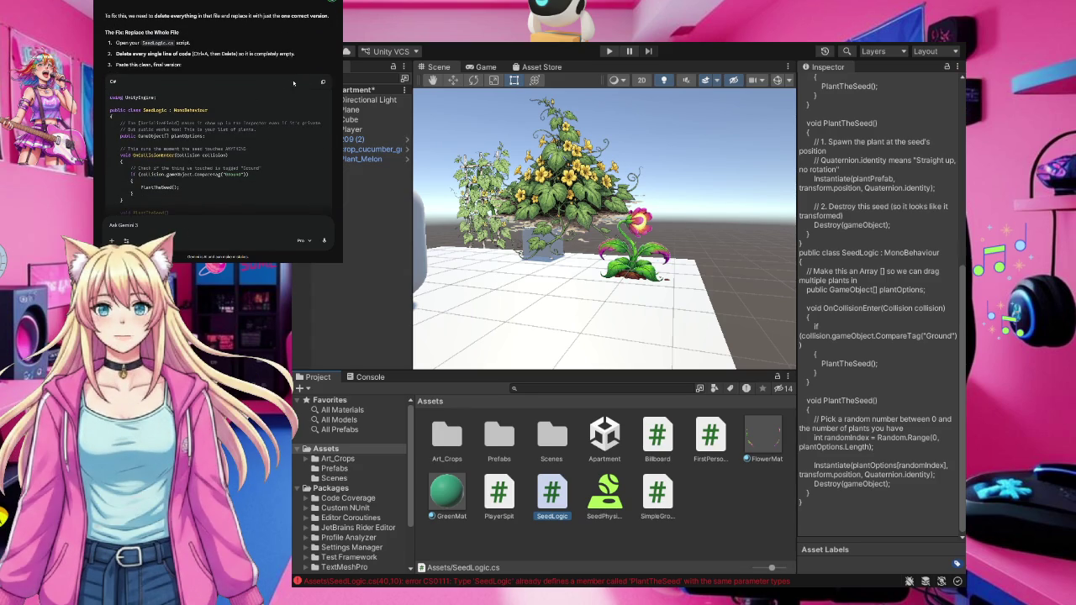
left_click(322, 81)
left_click(748, 502)
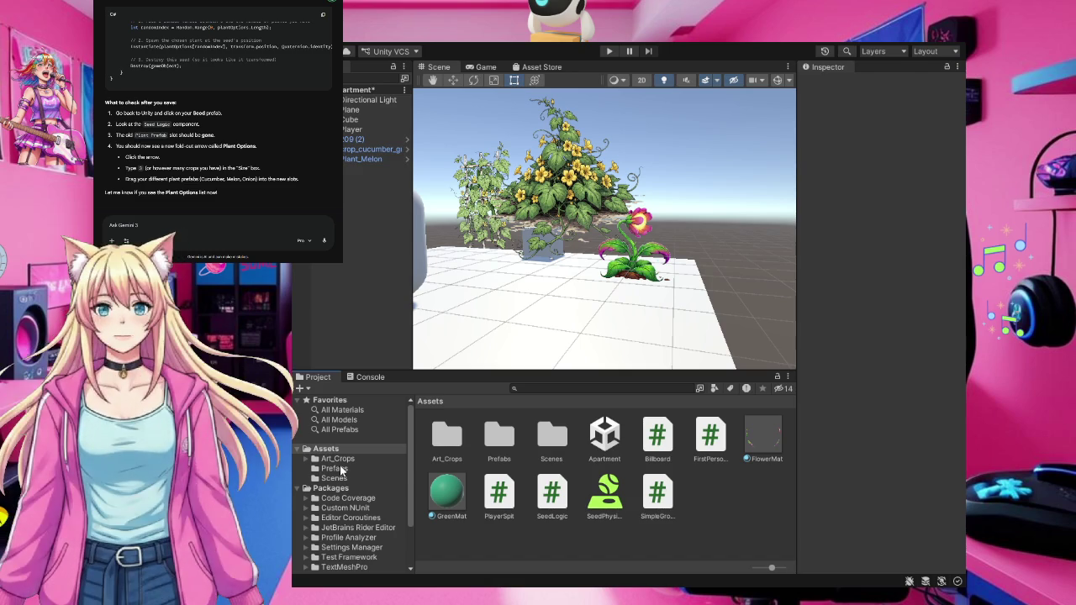
Select the Seed prefab and start editing the size of its new Plant Options list
left_click(335, 468)
left_click(681, 445)
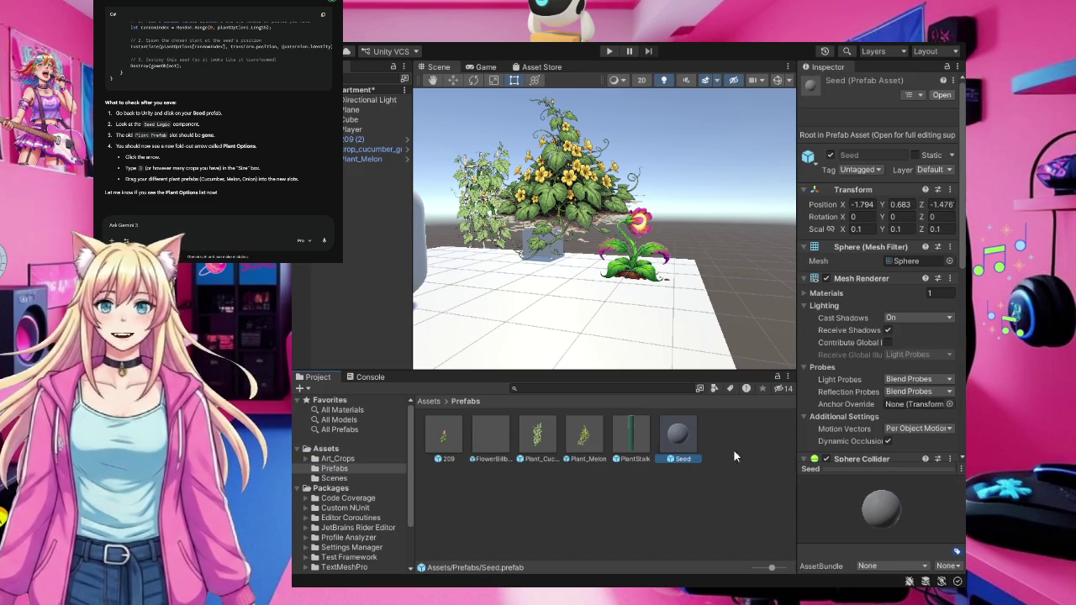
scroll(902, 414, "down", 3)
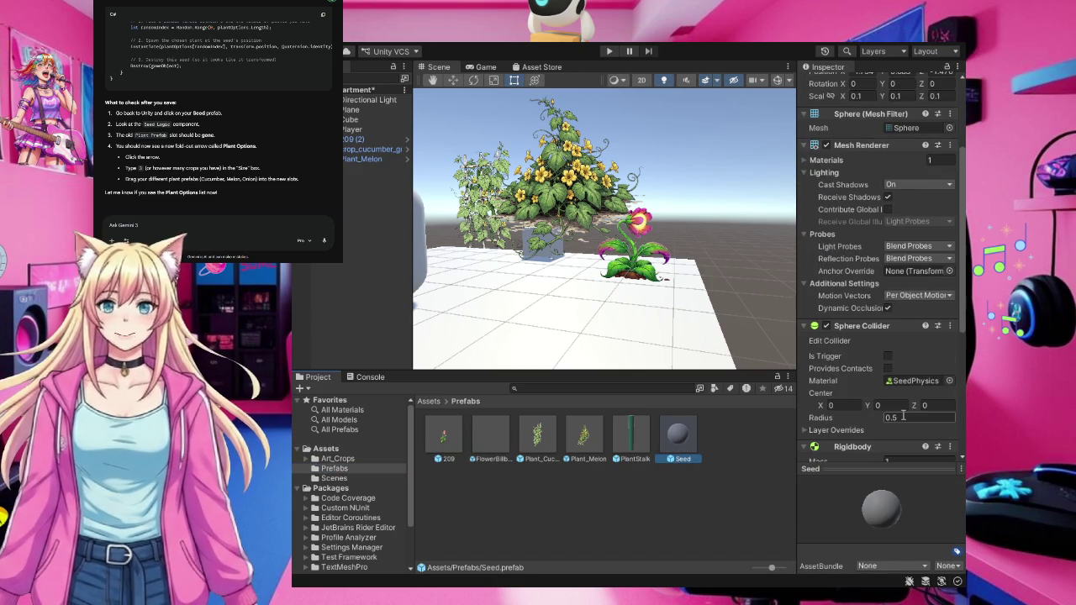
scroll(903, 415, "down", 5)
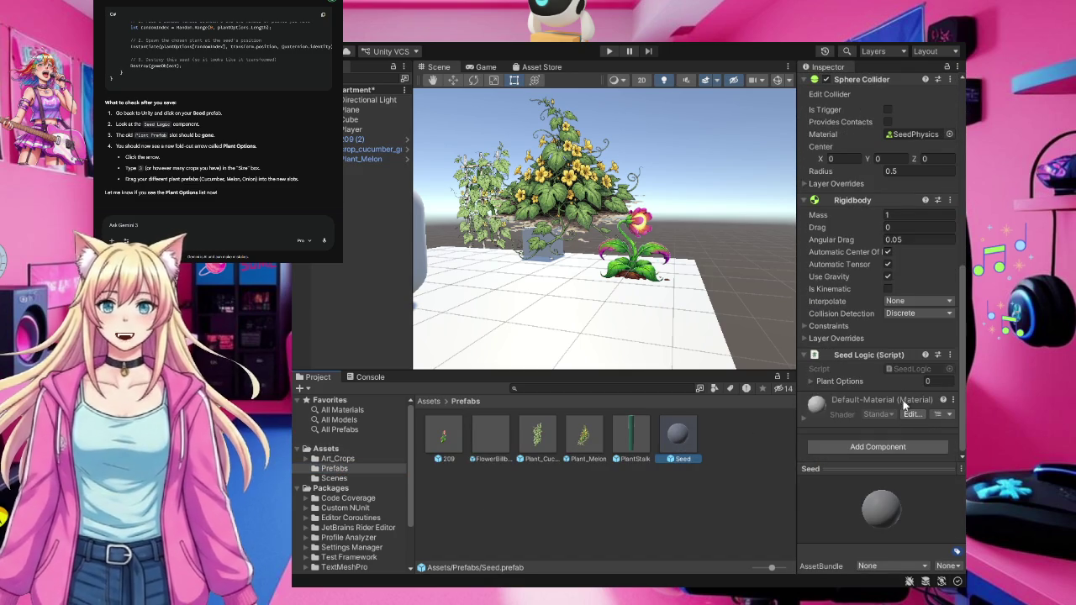
left_click(929, 383)
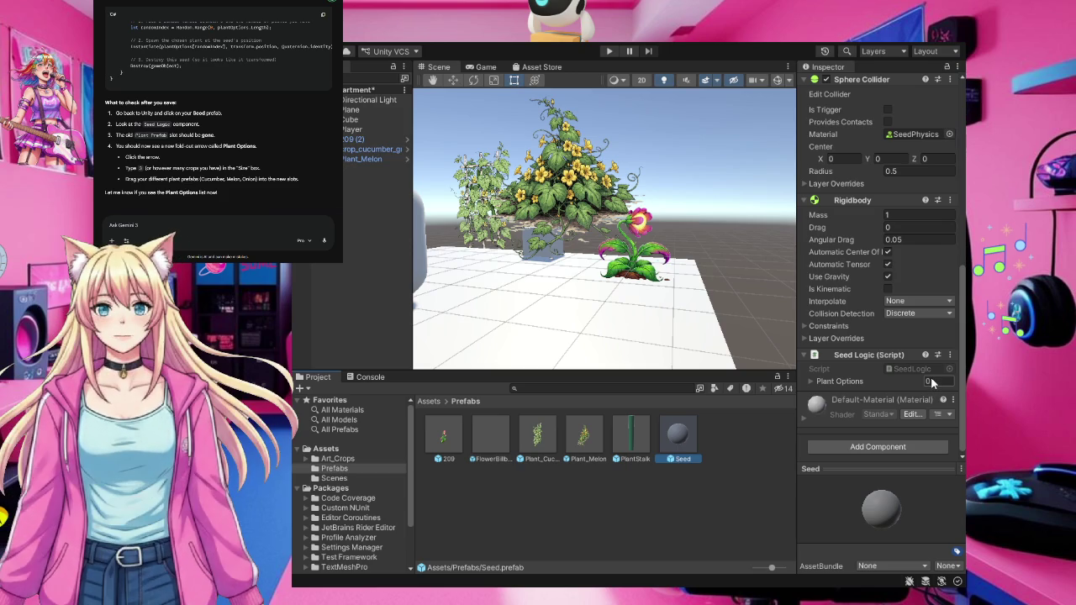
left_click(932, 382)
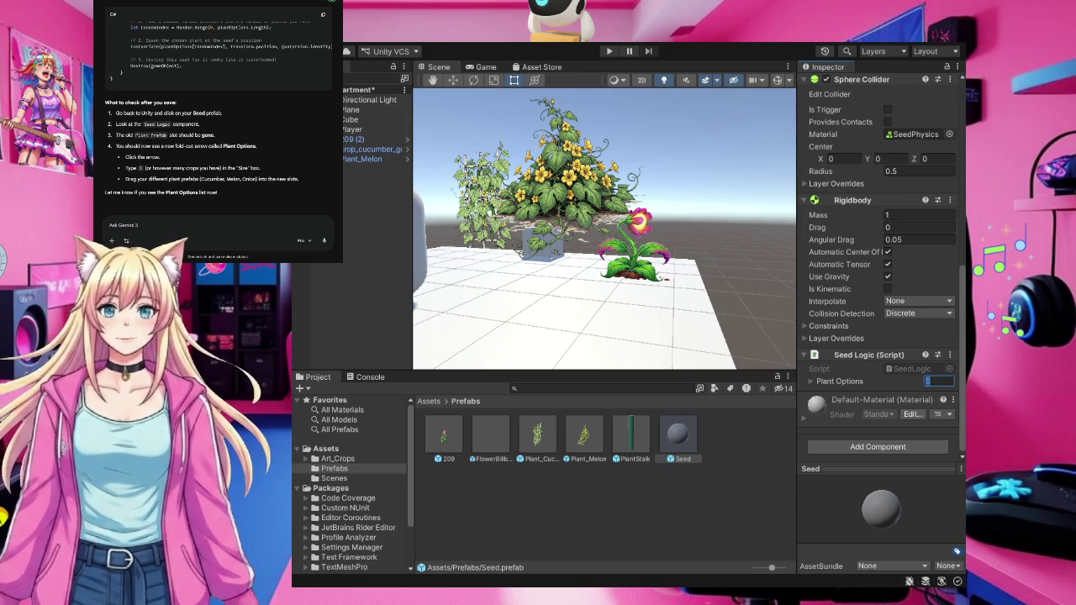
Scroll through the plant reference document's Universal Asset, Onion and Pomegranate sections
key("Return")
scroll(253, 143, "down", 5)
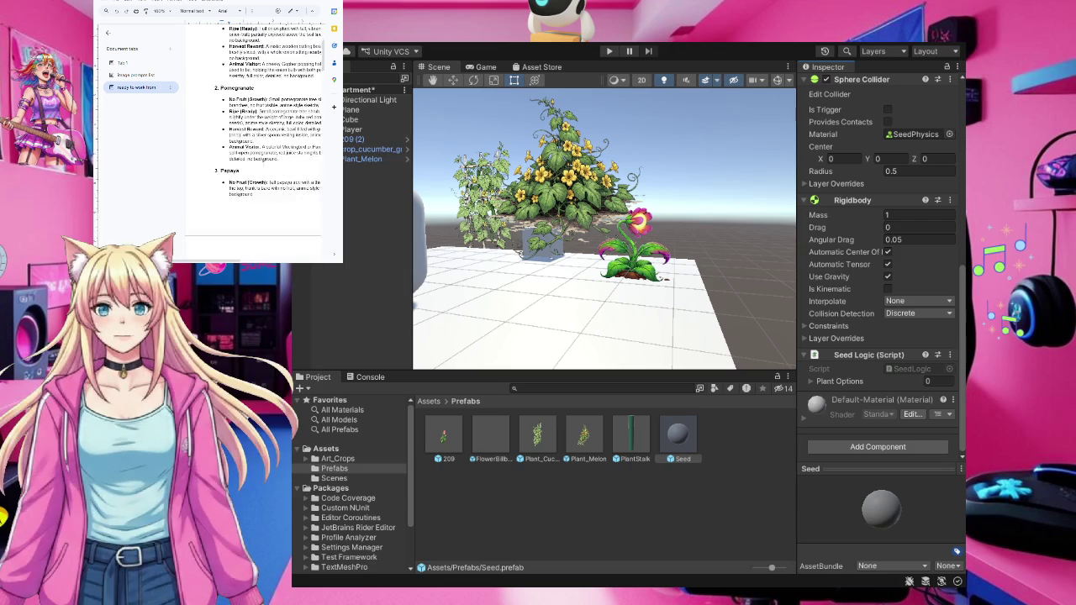
scroll(252, 143, "up", 5)
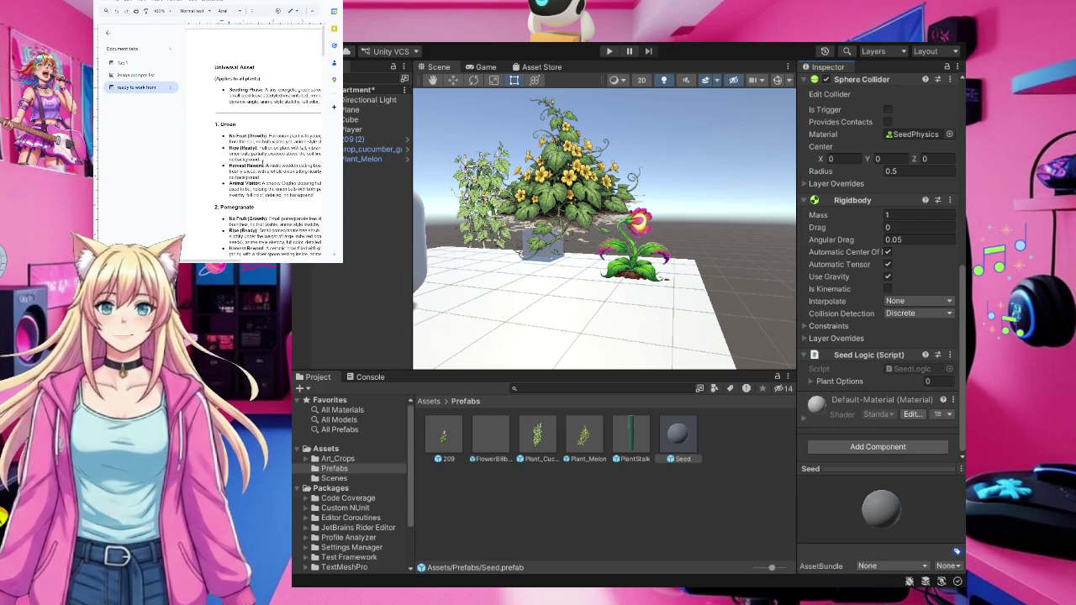
scroll(244, 157, "down", 10)
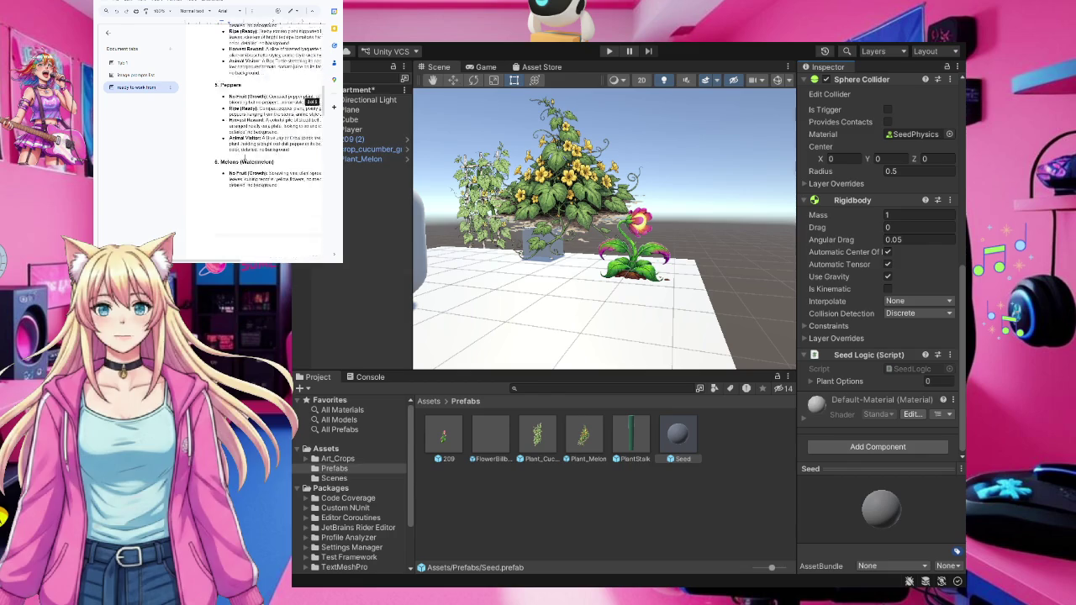
scroll(245, 157, "down", 5)
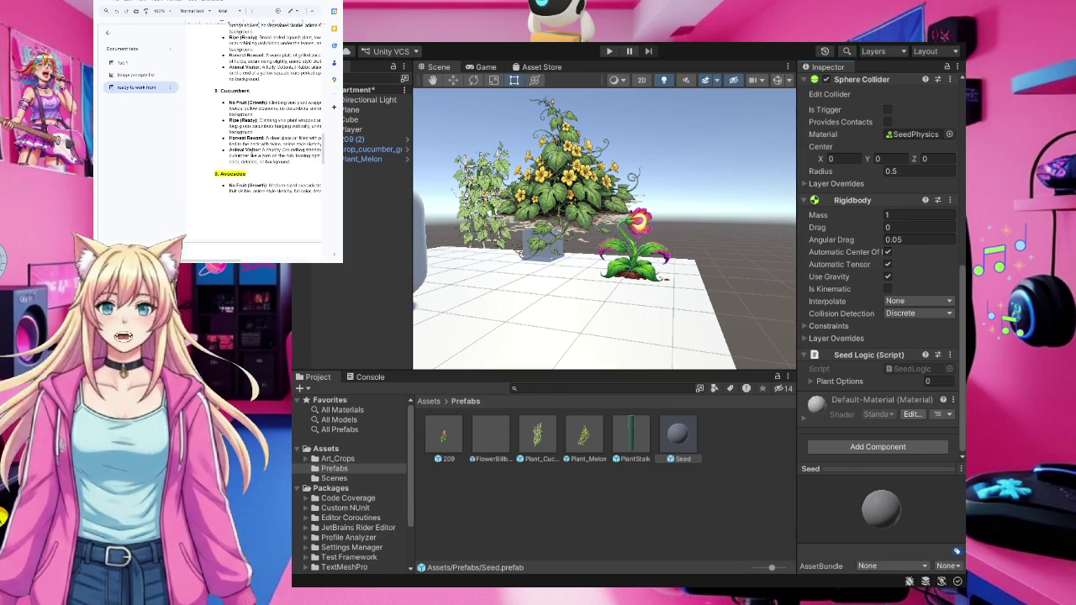
scroll(253, 143, "up", 5)
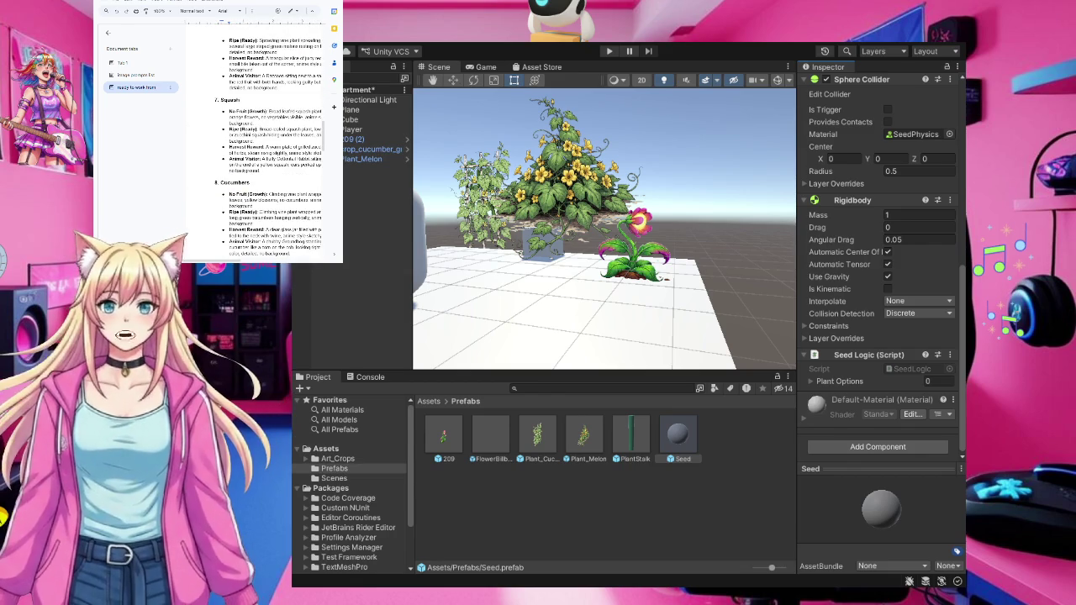
scroll(253, 143, "up", 8)
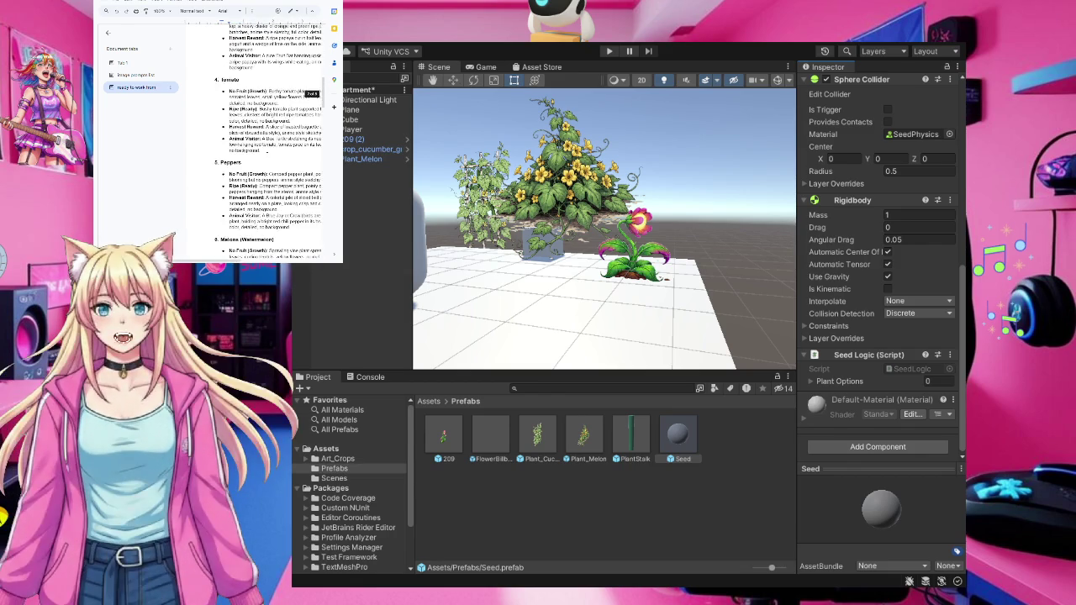
scroll(252, 143, "up", 10)
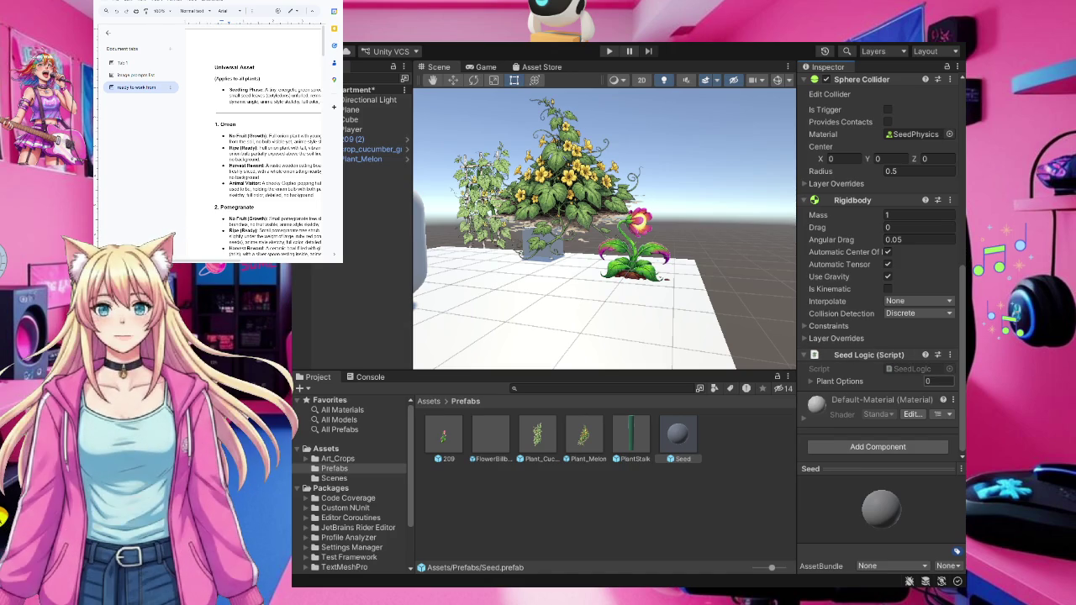
left_click(938, 382)
Set the Plant Options size to 8, then reselect the Seed prefab and expand the list
type("8")
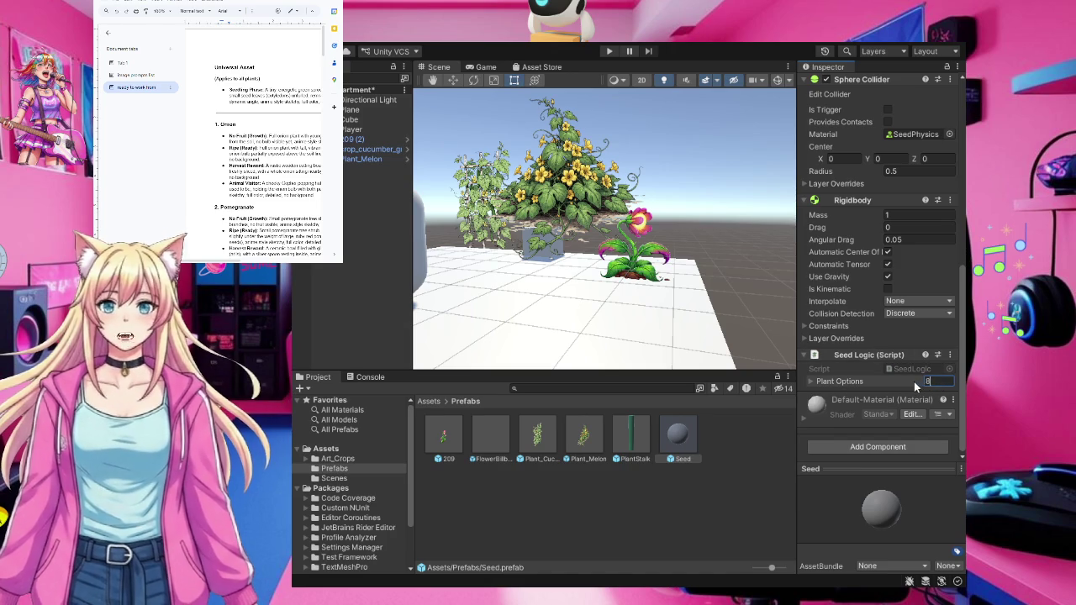
key("Return")
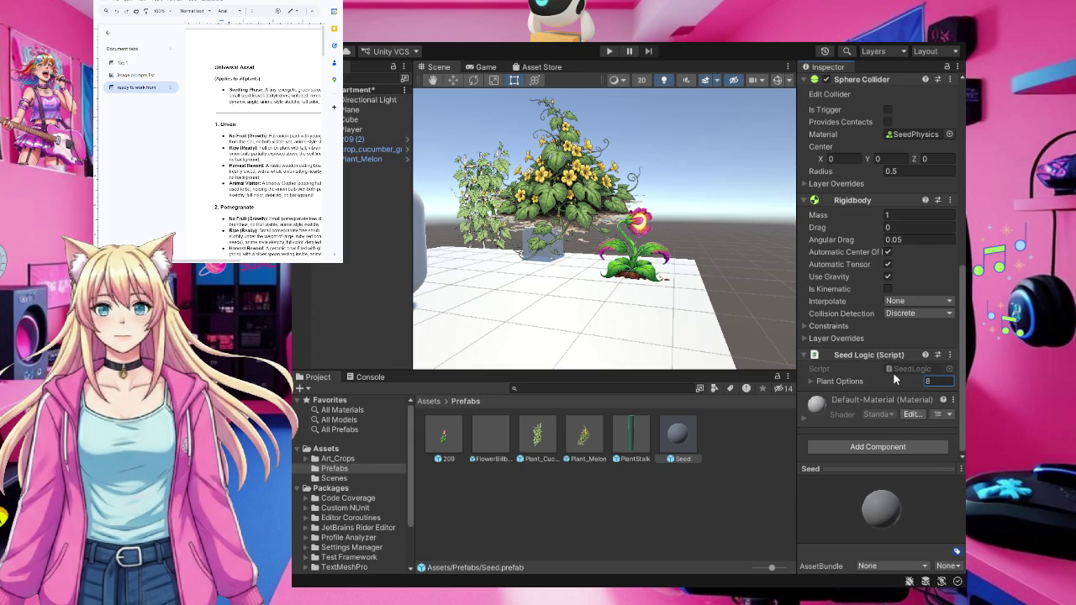
left_click(673, 509)
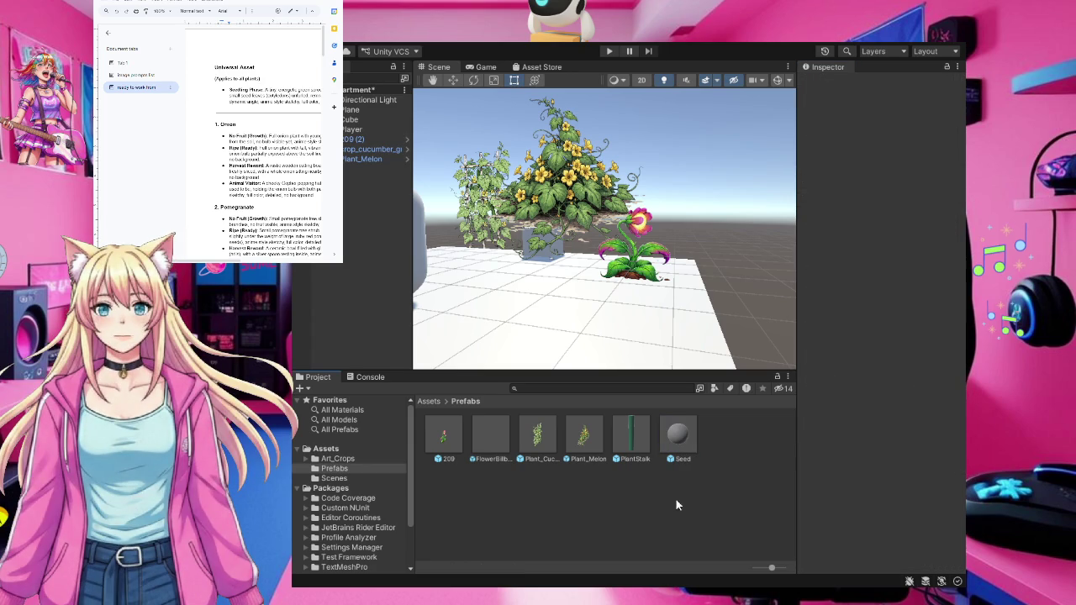
left_click(679, 436)
scroll(934, 340, "down", 2)
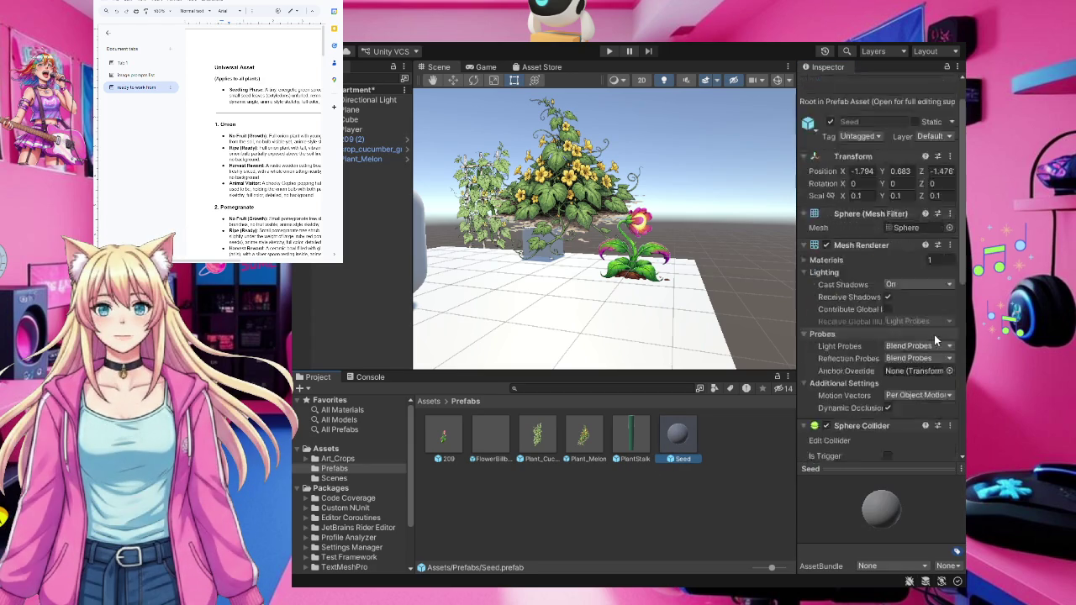
scroll(934, 335, "down", 10)
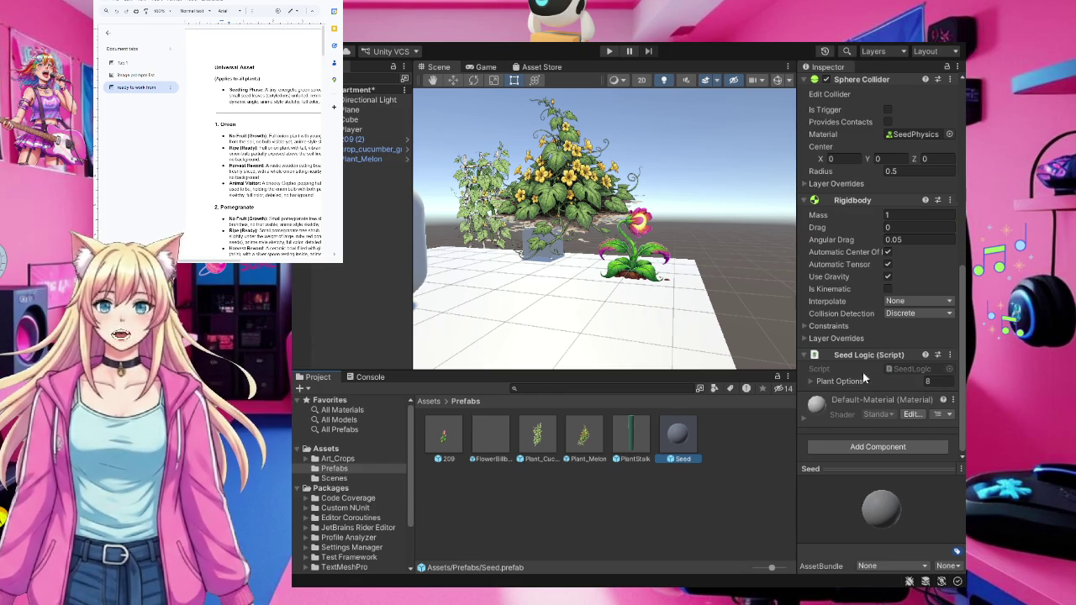
left_click(810, 382)
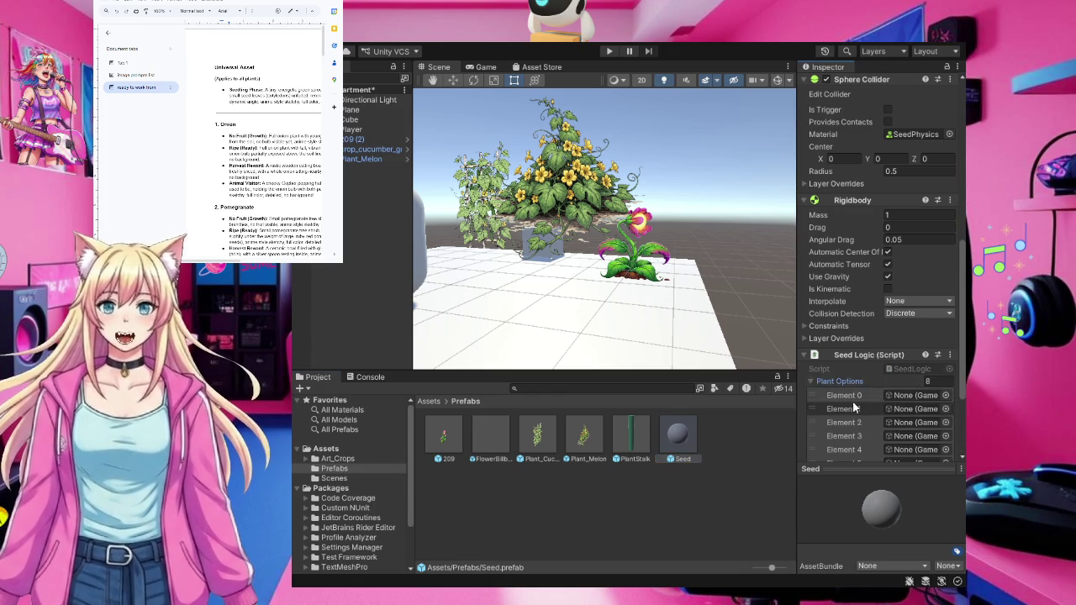
Assign Plant_Cucumber and Plant_Melon as Elements 0 and 1 and set the list size to 2
scroll(853, 405, "down", 5)
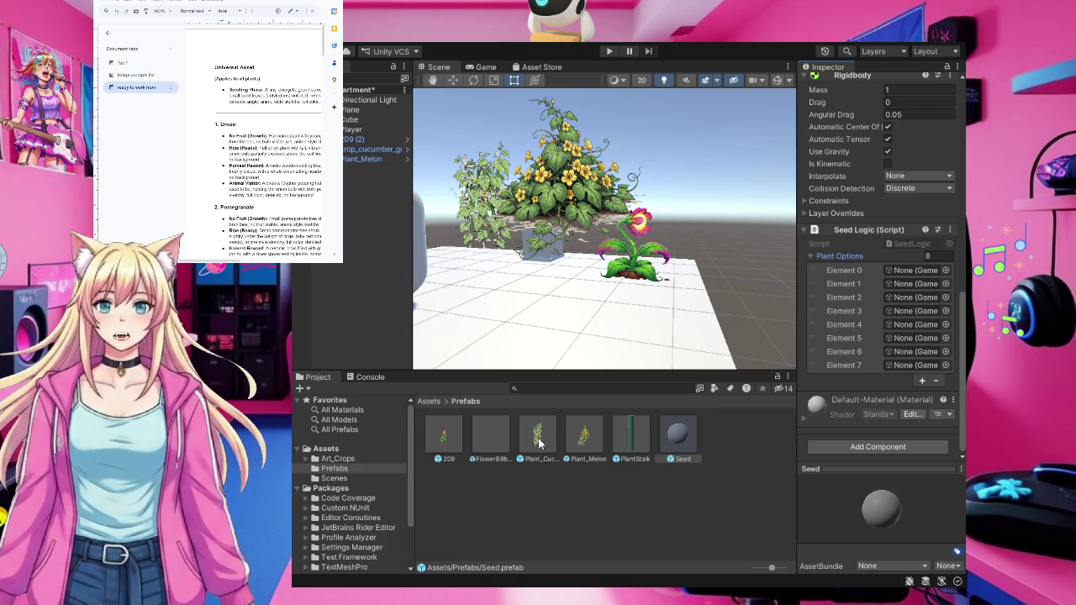
mouse_move(541, 443)
left_mouse_down()
mouse_move(903, 301)
mouse_move(935, 286)
mouse_move(932, 276)
left_mouse_up()
mouse_move(585, 442)
left_mouse_down()
mouse_move(917, 291)
mouse_move(908, 399)
left_mouse_up()
type("2")
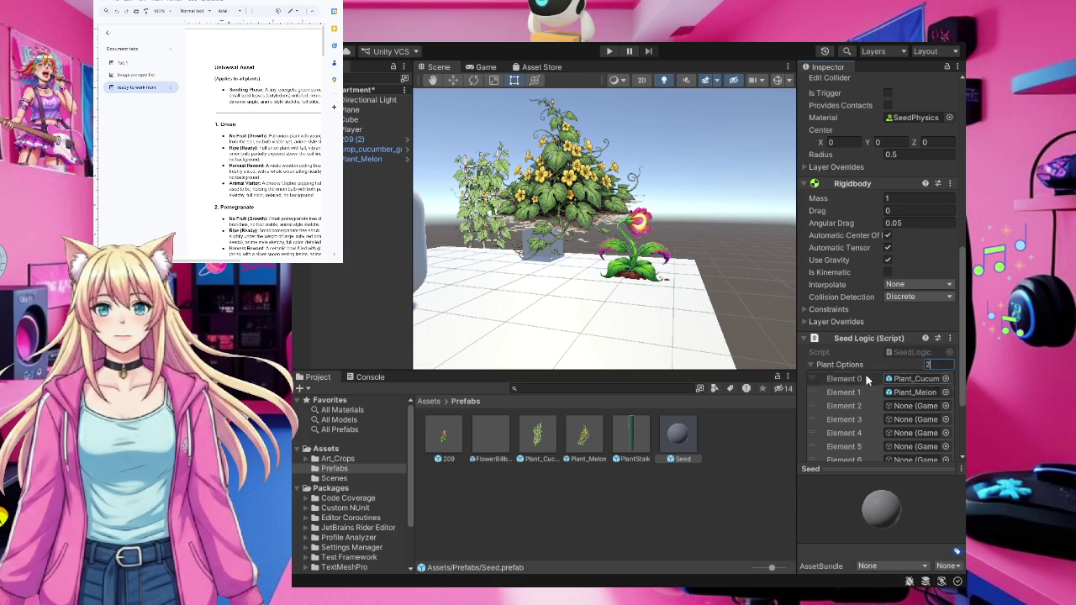
key("Return")
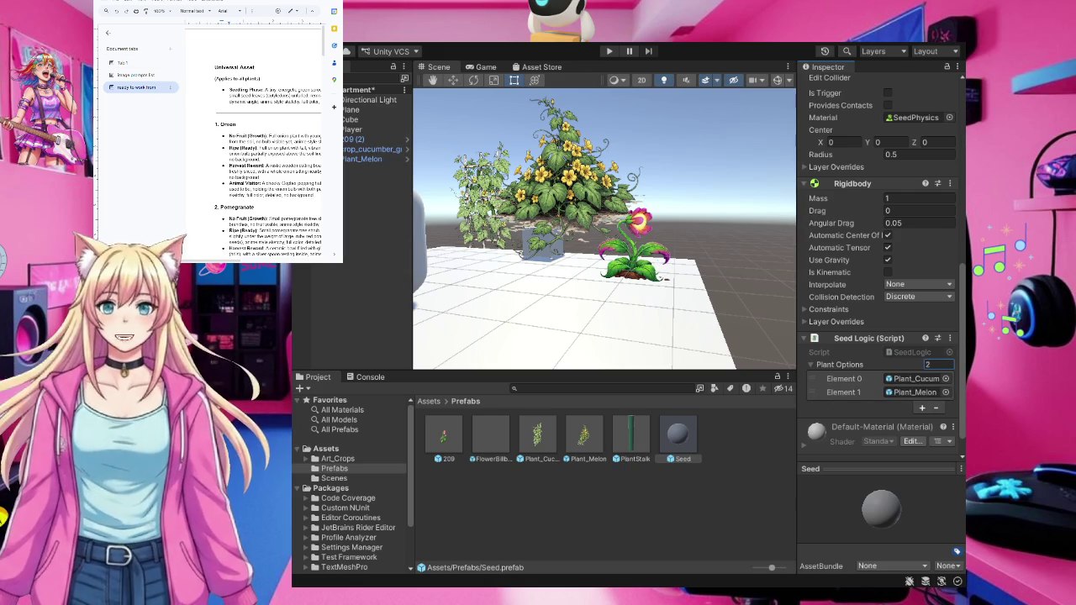
key("alt+Tab")
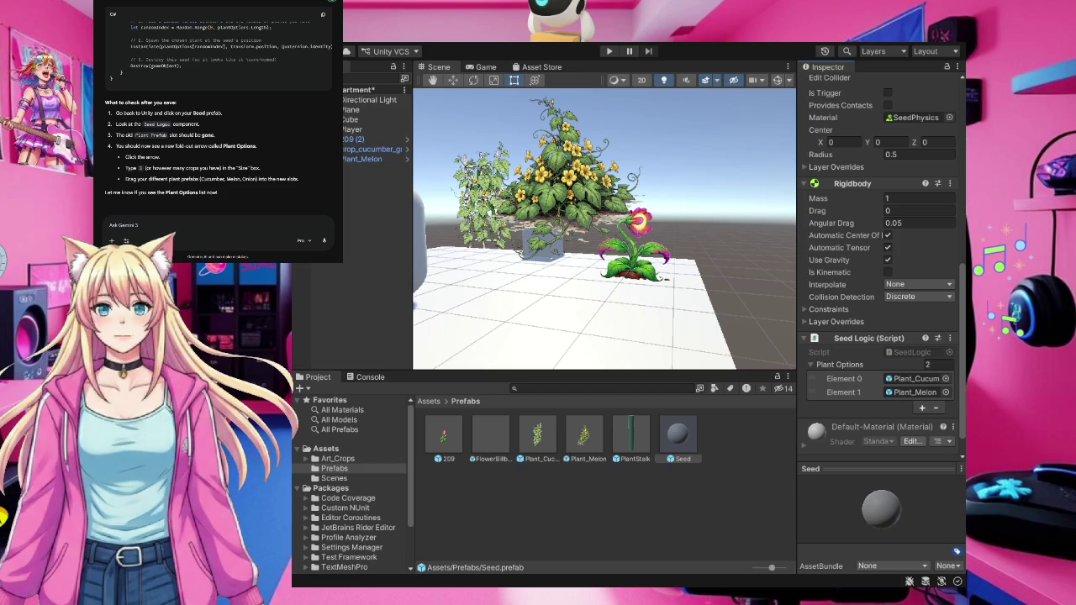
left_click(741, 471)
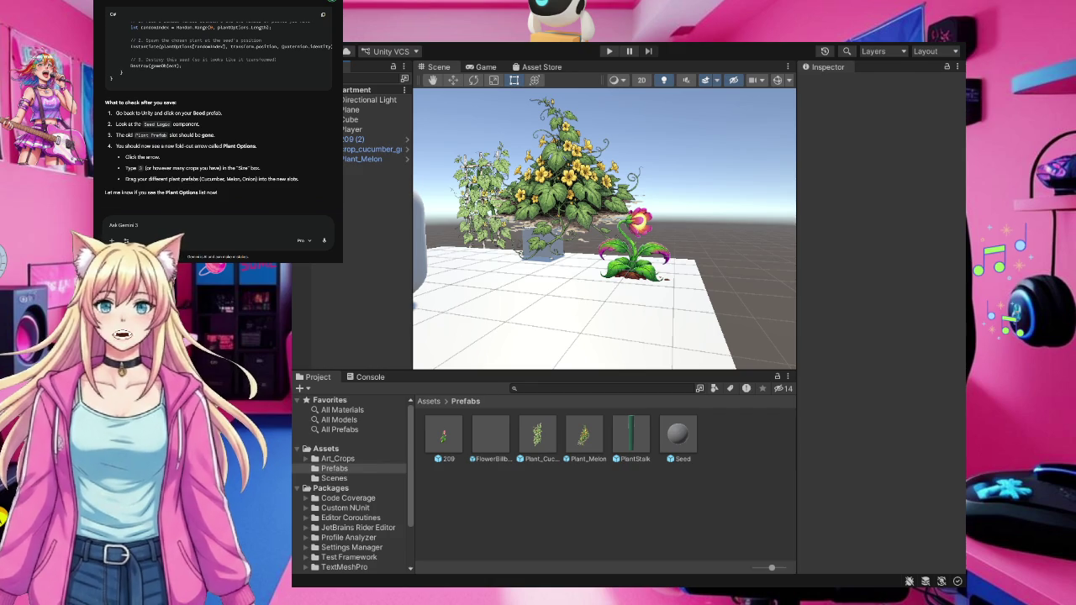
Play-test the game, dropping a seed that grows a cucumber until 'Plant is ripe!', then stop
left_click(609, 51)
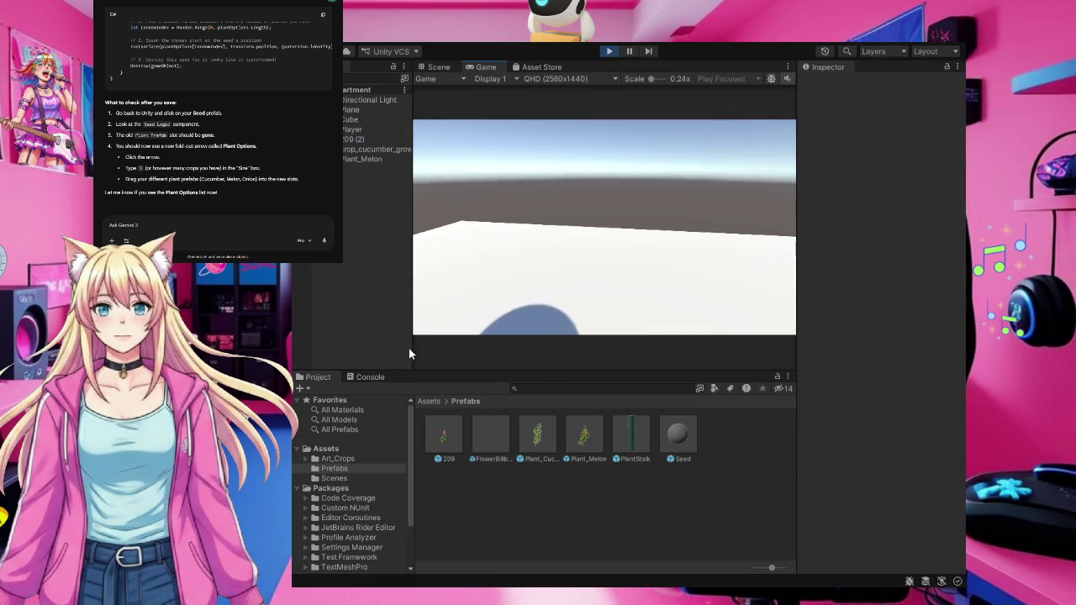
left_click(484, 306)
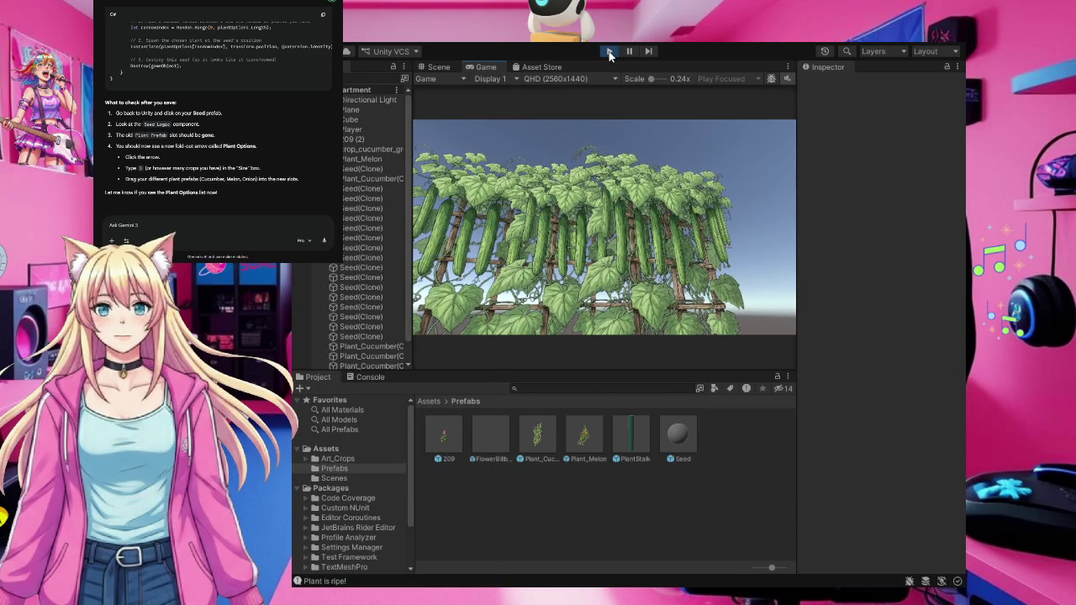
left_click(611, 52)
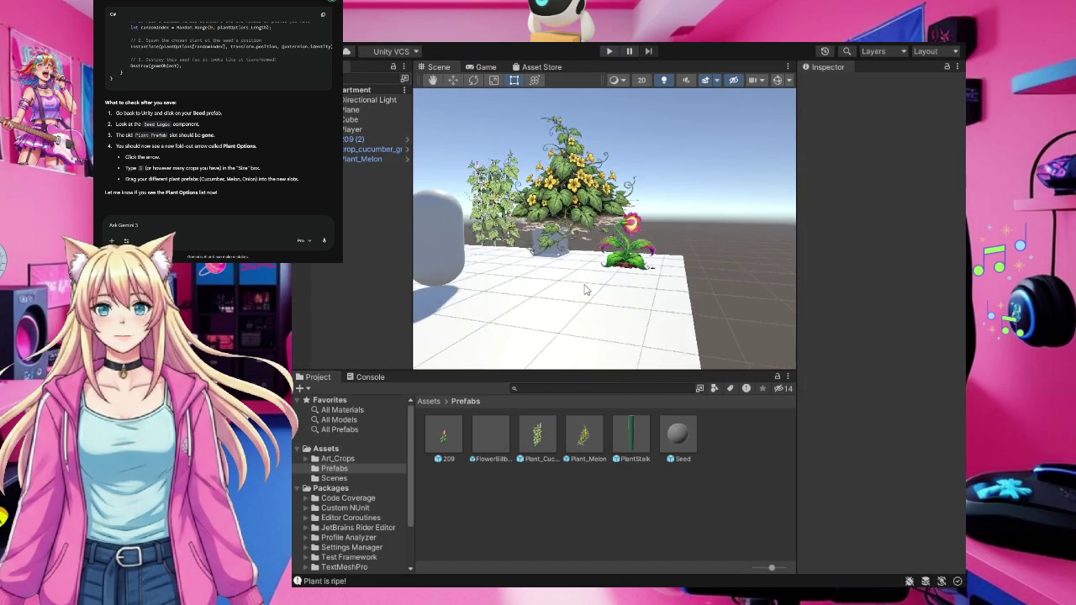
scroll(586, 290, "up", 3)
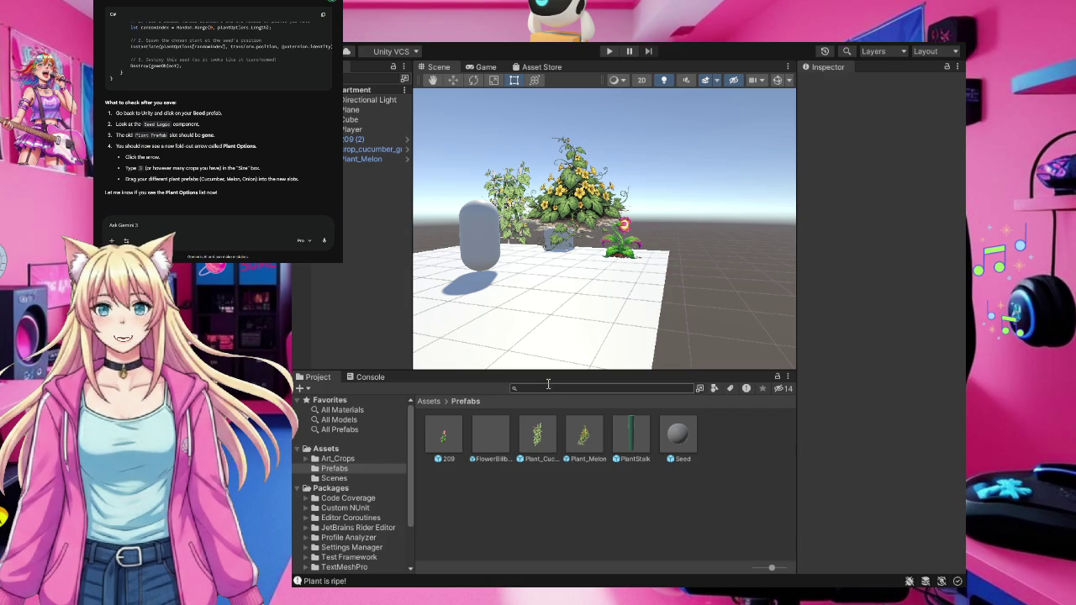
left_click_drag(126, 179, 301, 221)
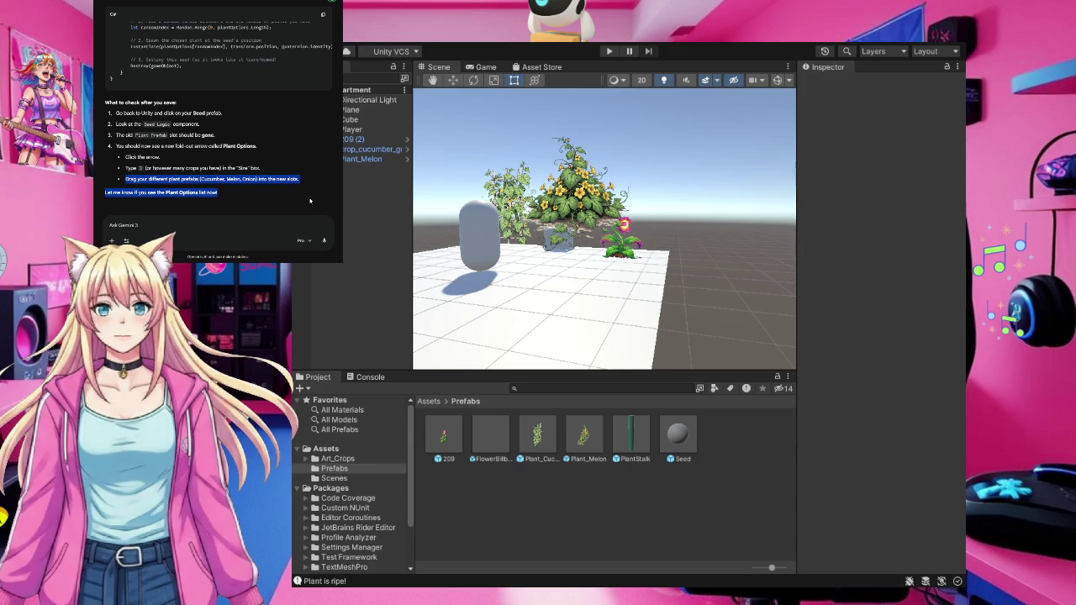
left_click(311, 201)
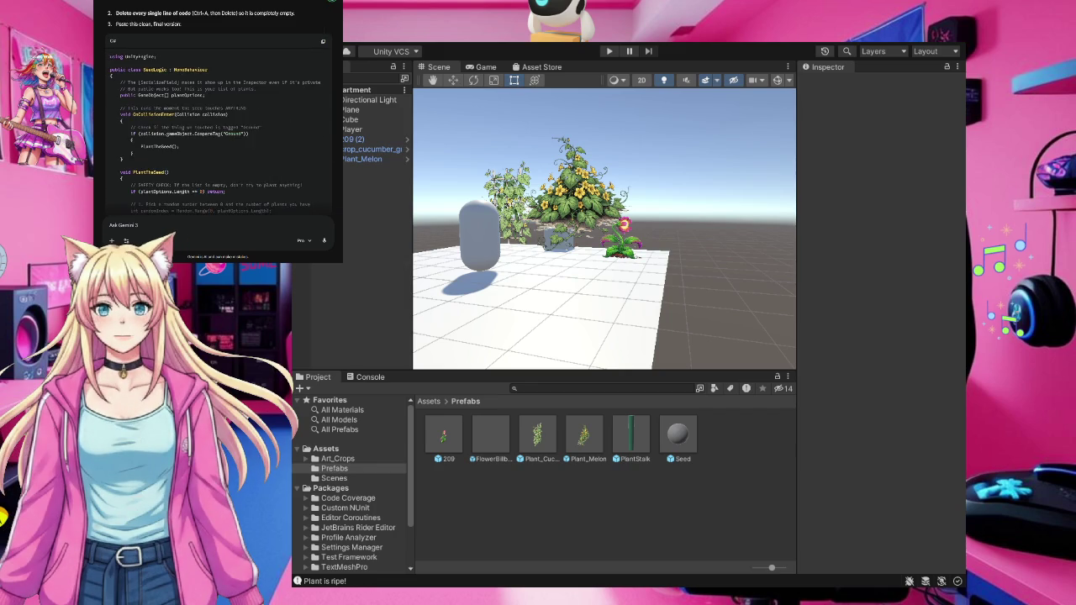
scroll(218, 109, "up", 15)
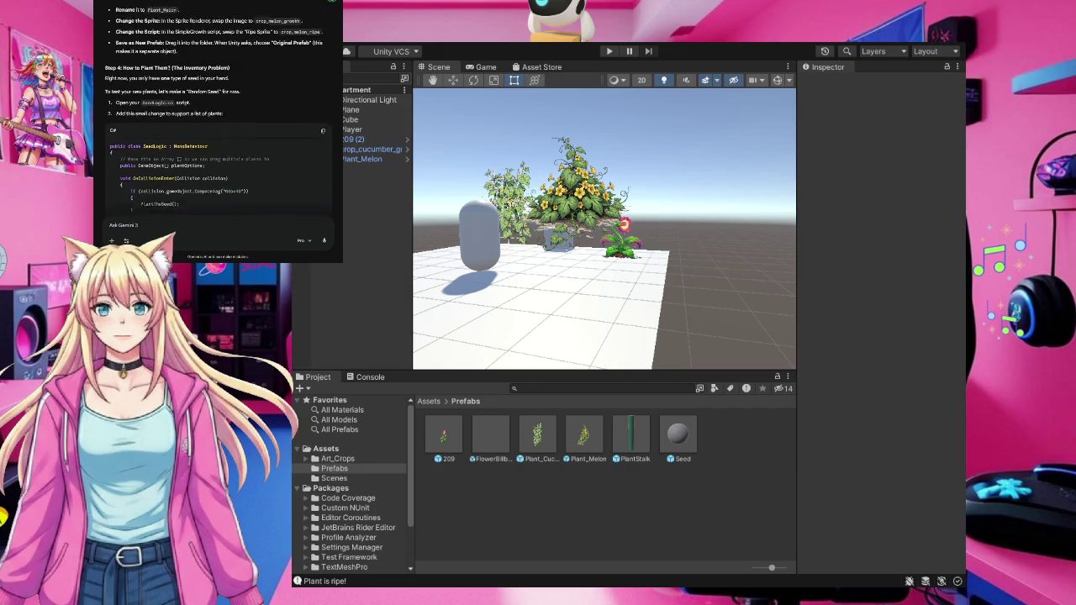
scroll(219, 110, "down", 15)
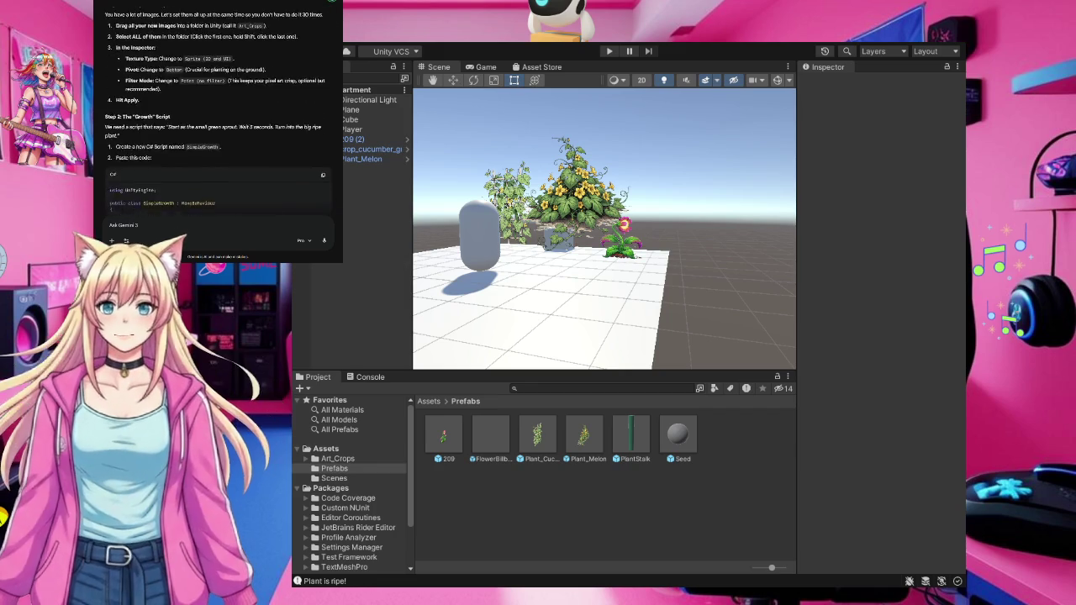
scroll(219, 110, "down", 10)
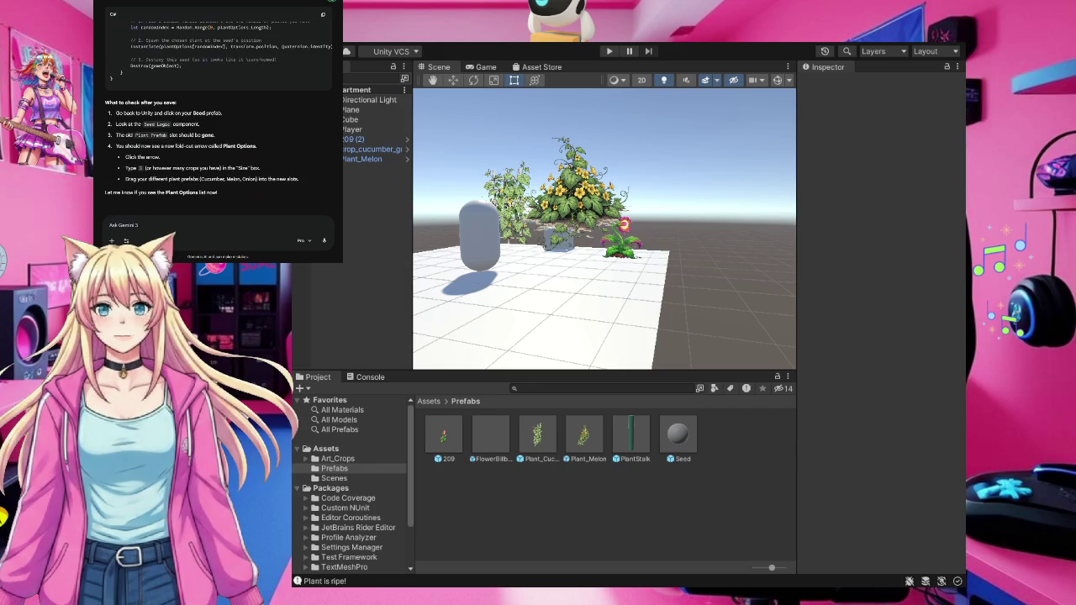
Delete Plant_Melon, crop_cucumber and 209 (2) from the scene and place a fresh Plant_Cucumber instance
left_click(375, 163)
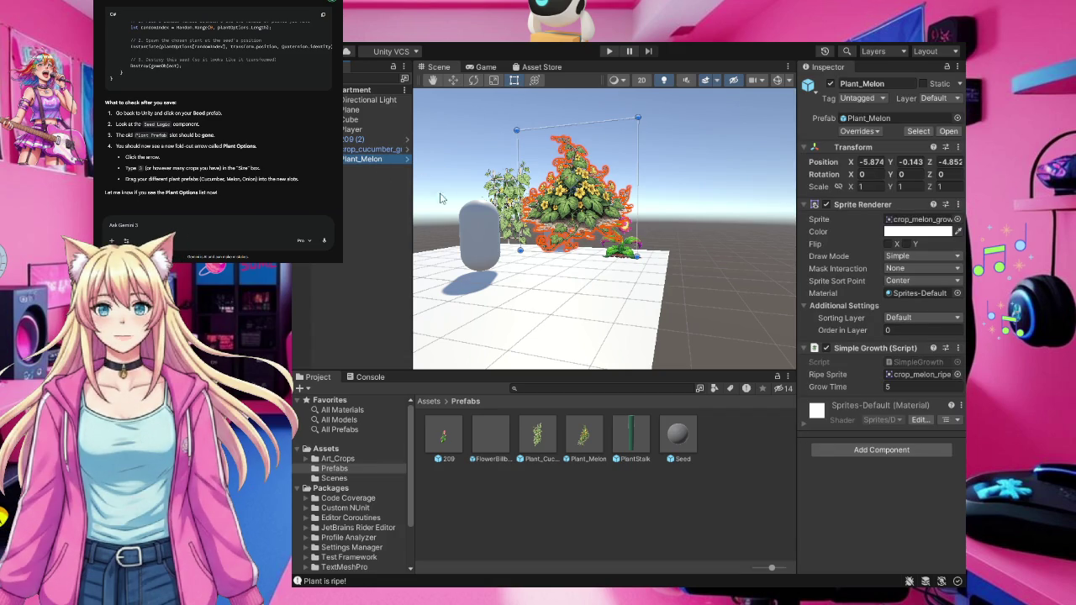
key("Delete")
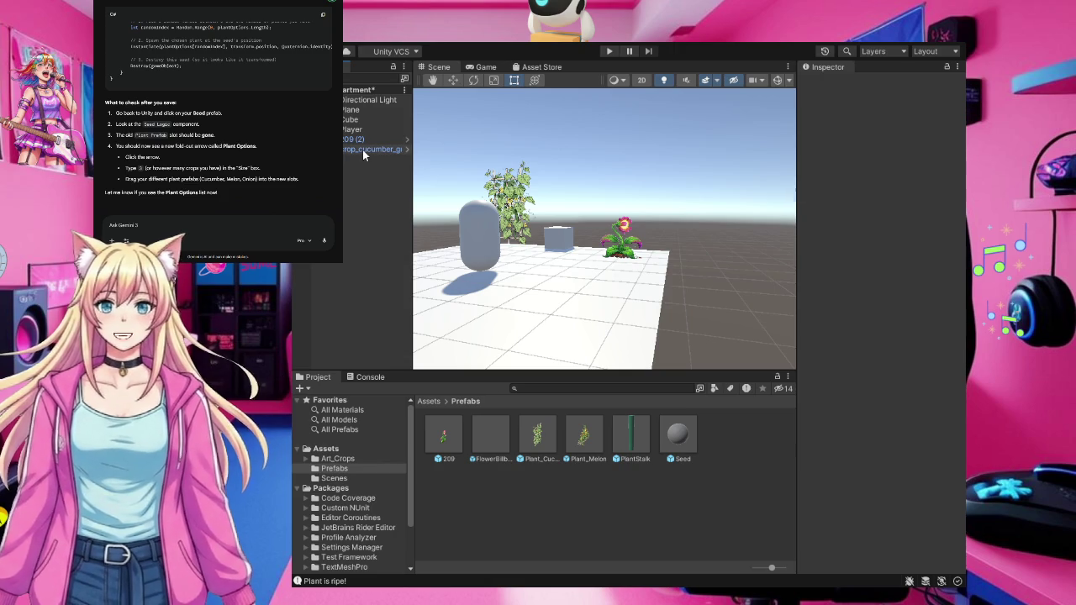
left_click(363, 149)
key("Delete")
left_click(348, 140)
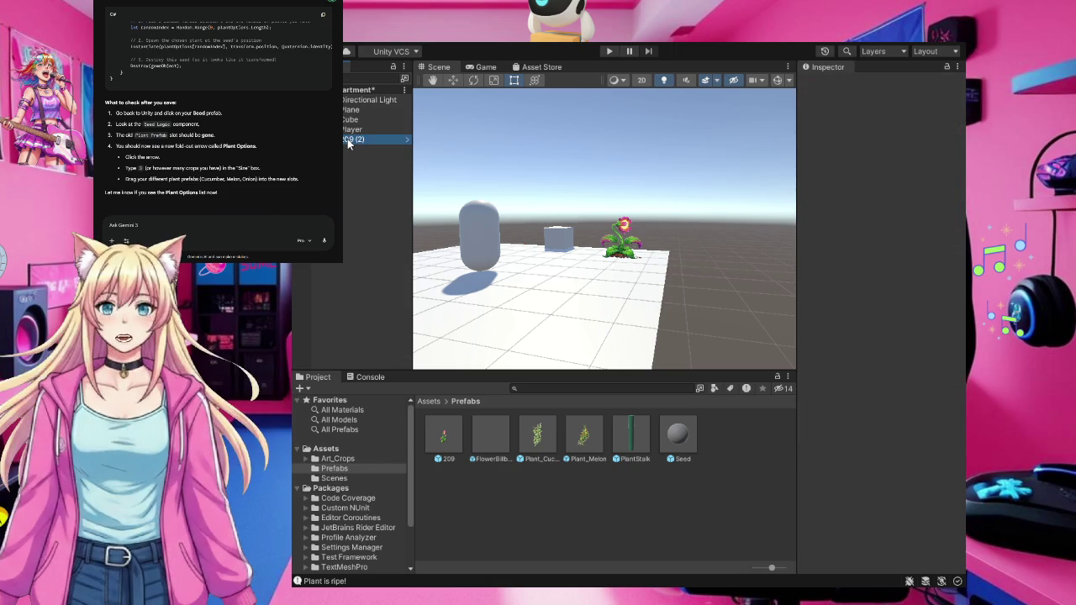
key("Delete")
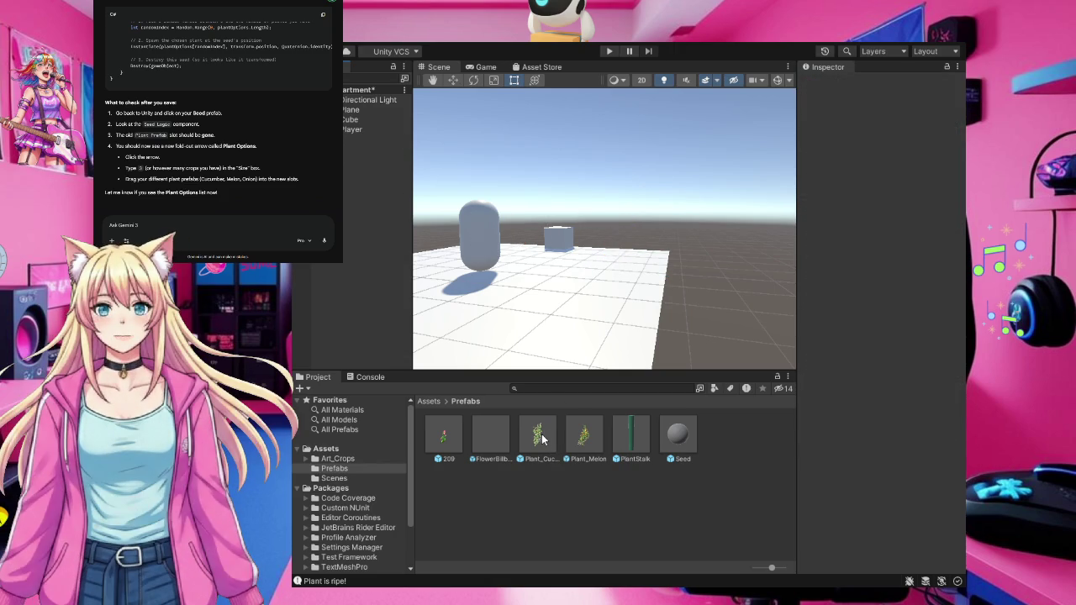
mouse_move(539, 436)
left_mouse_down()
mouse_move(565, 307)
mouse_move(597, 273)
left_mouse_up()
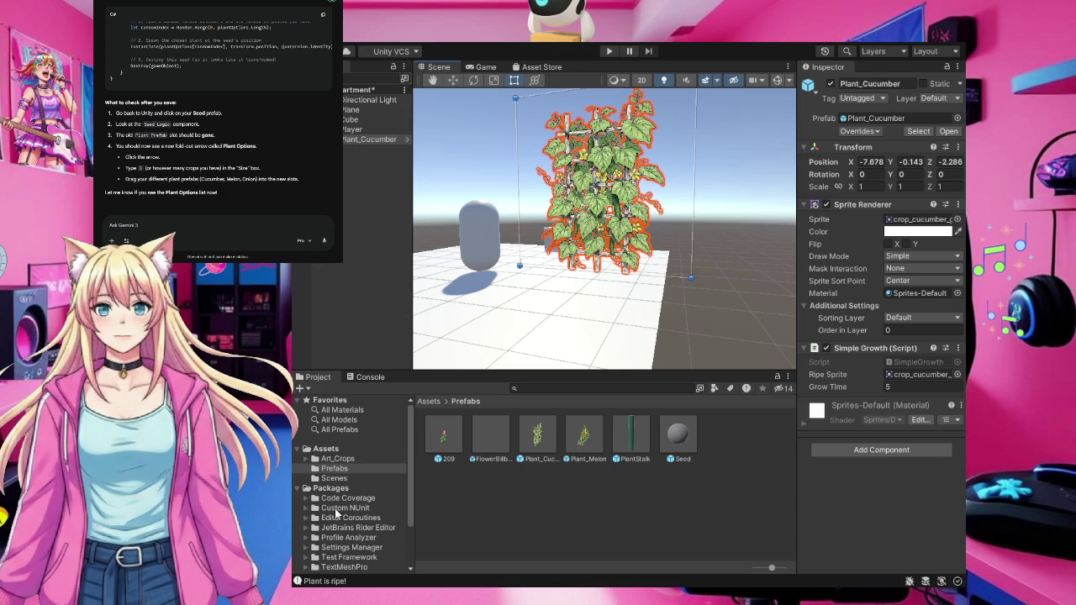
Rename the placed Plant_Cucumber object to Plant_Onion in the Hierarchy
left_click(345, 458)
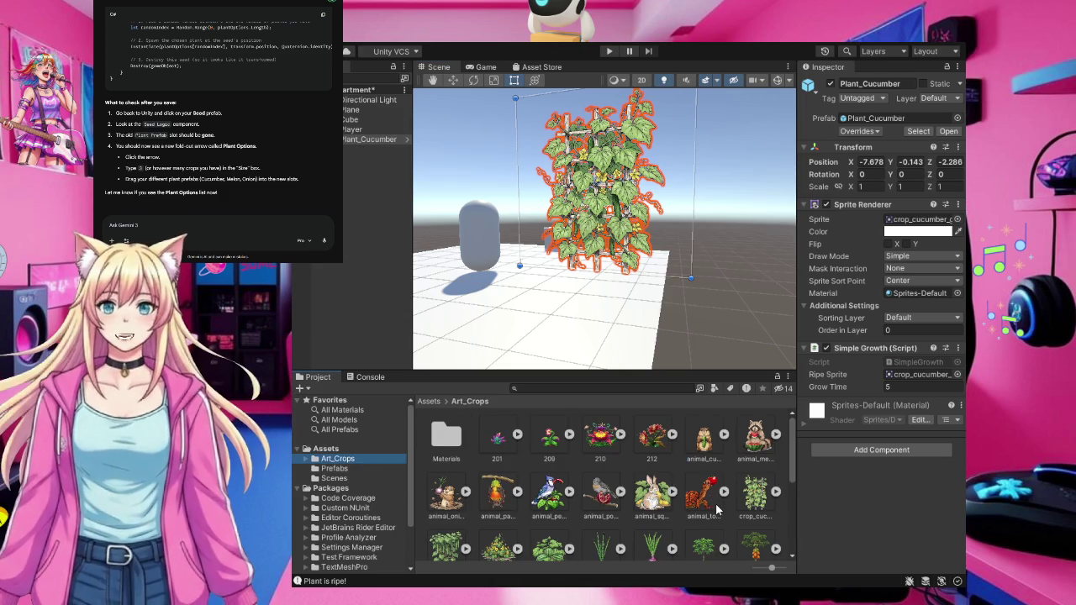
scroll(715, 503, "down", 2)
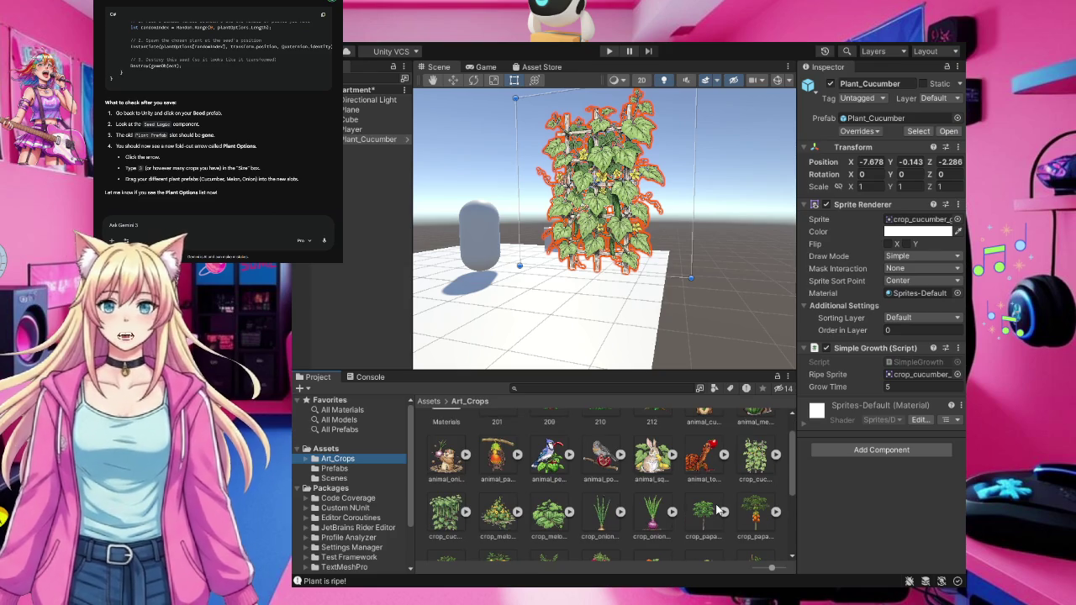
scroll(717, 510, "down", 2)
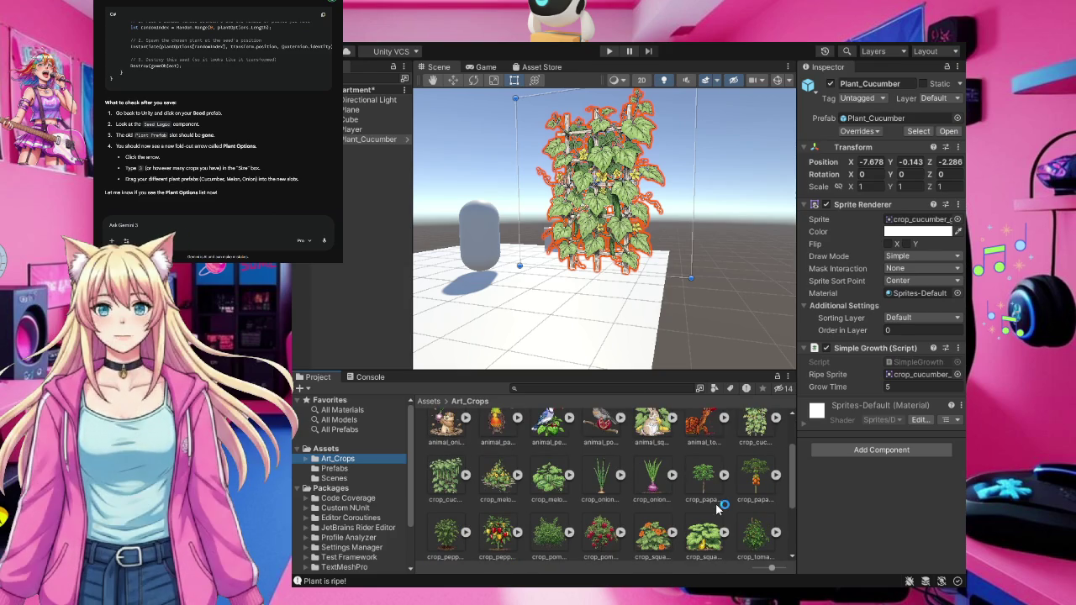
left_click(375, 140)
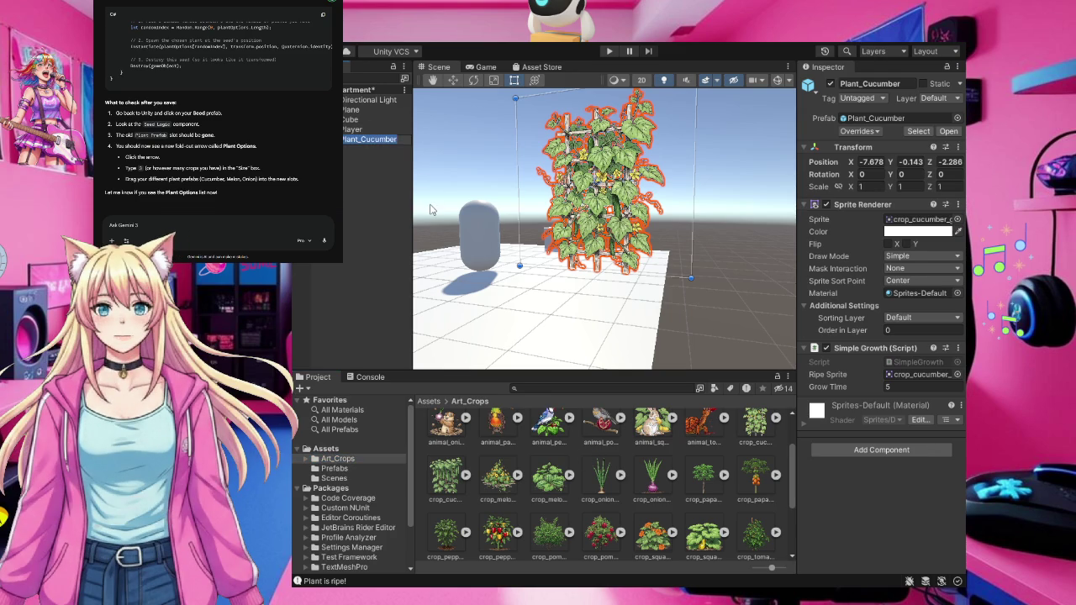
key("End")
key("BackSpace")
key("BackSpace")
key("BackSpace")
type("Onion")
key("Return")
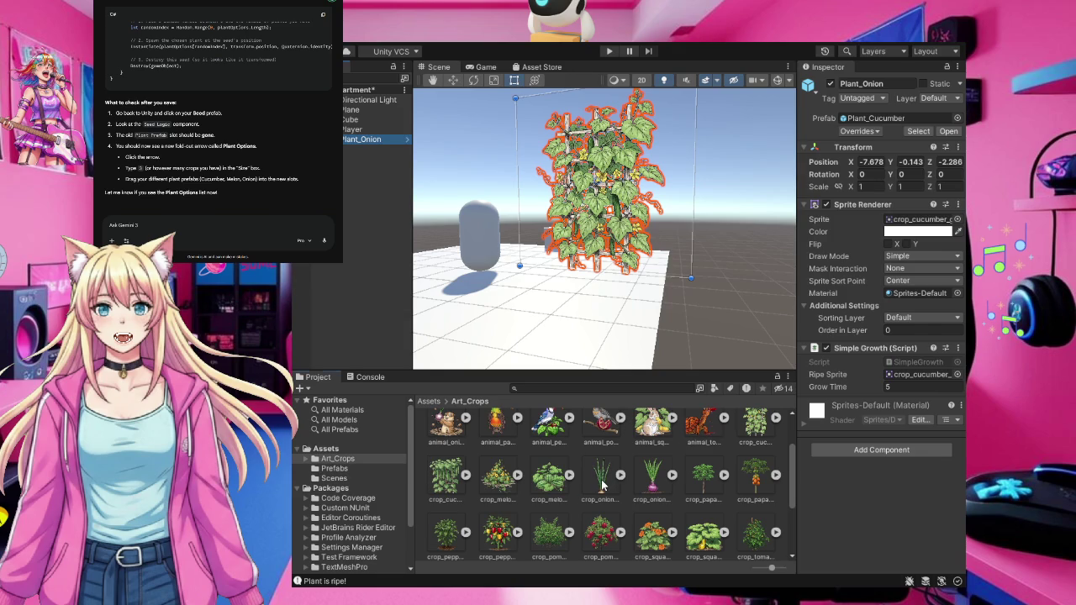
Give Plant_Onion crop_onion_grow and crop_onion_ripe sprites, then save it as a prefab in Prefabs
scroll(602, 486, "up", 1)
left_click_drag(904, 227, 905, 226)
mouse_move(654, 487)
left_mouse_down()
mouse_move(929, 348)
mouse_move(922, 312)
mouse_move(934, 377)
left_mouse_up()
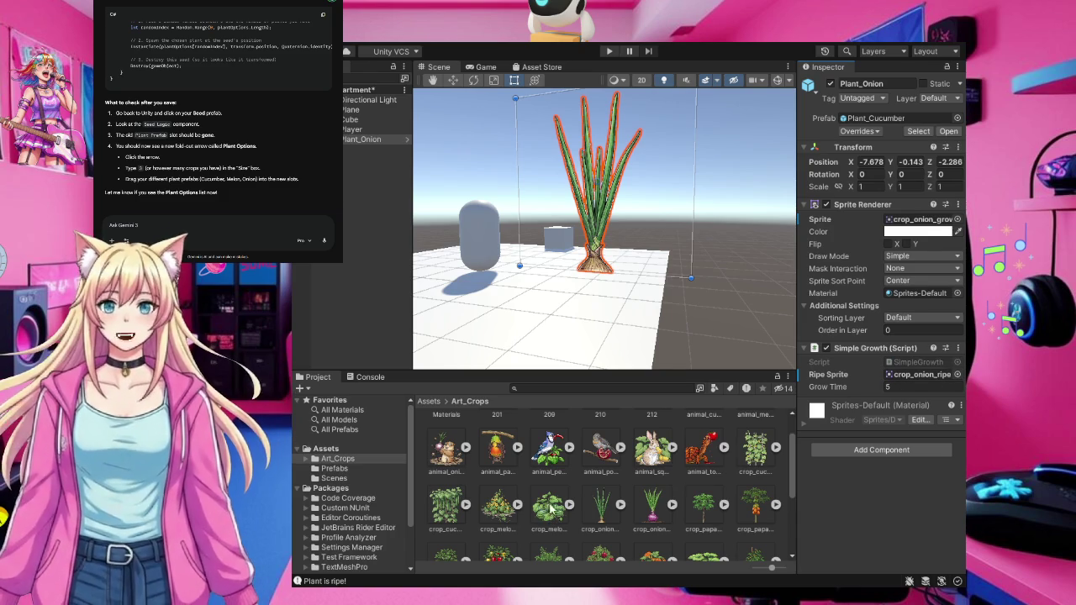
left_click(335, 469)
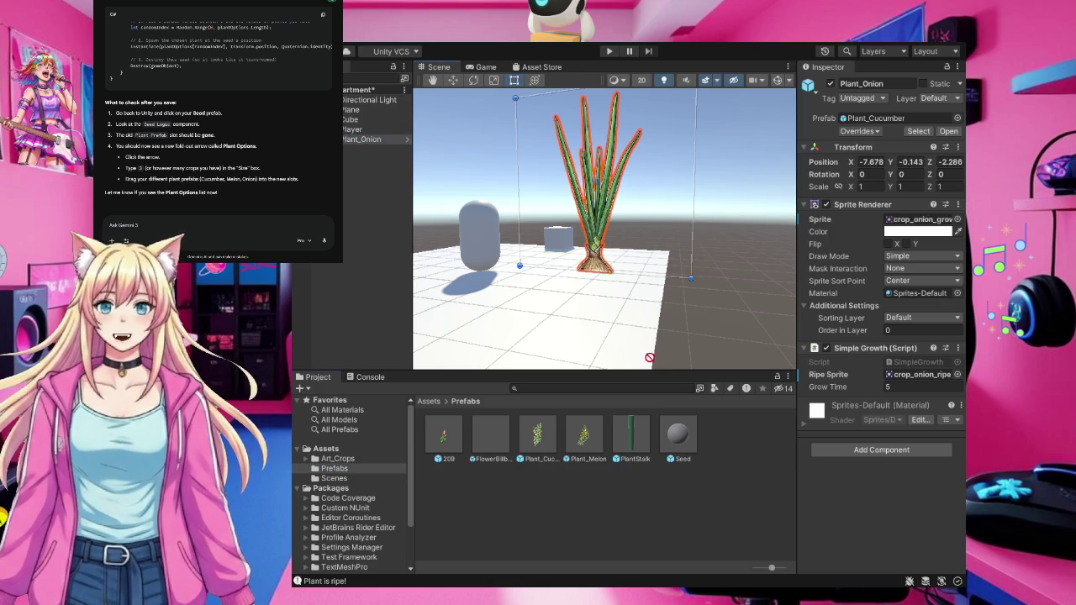
left_click_drag(361, 139, 725, 456)
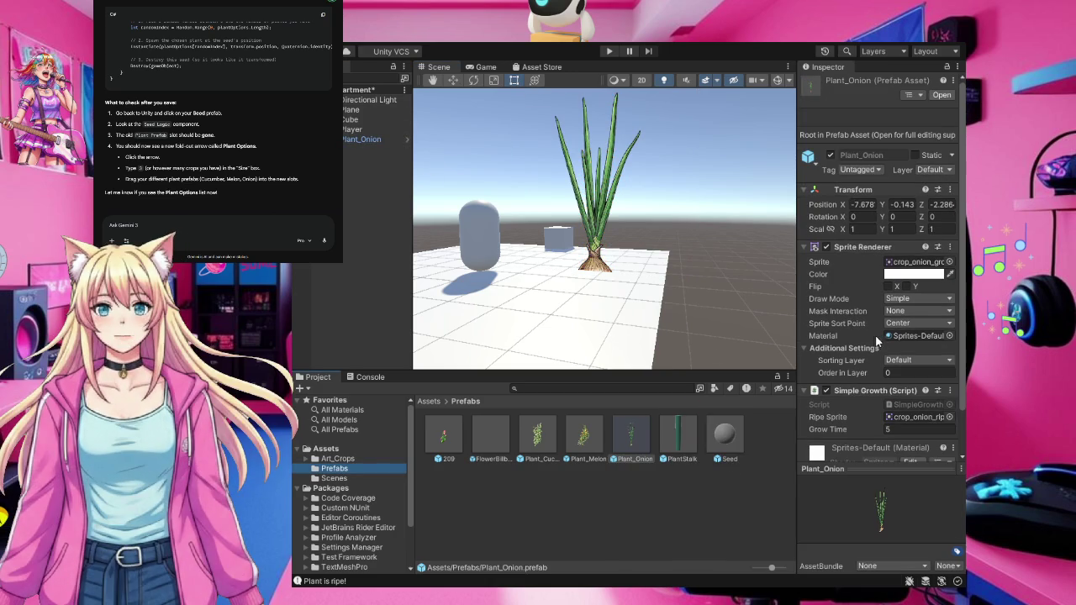
Set Seed Logic's Plant Options size to 3 and assign Plant_Onion to Element 2
left_click(727, 438)
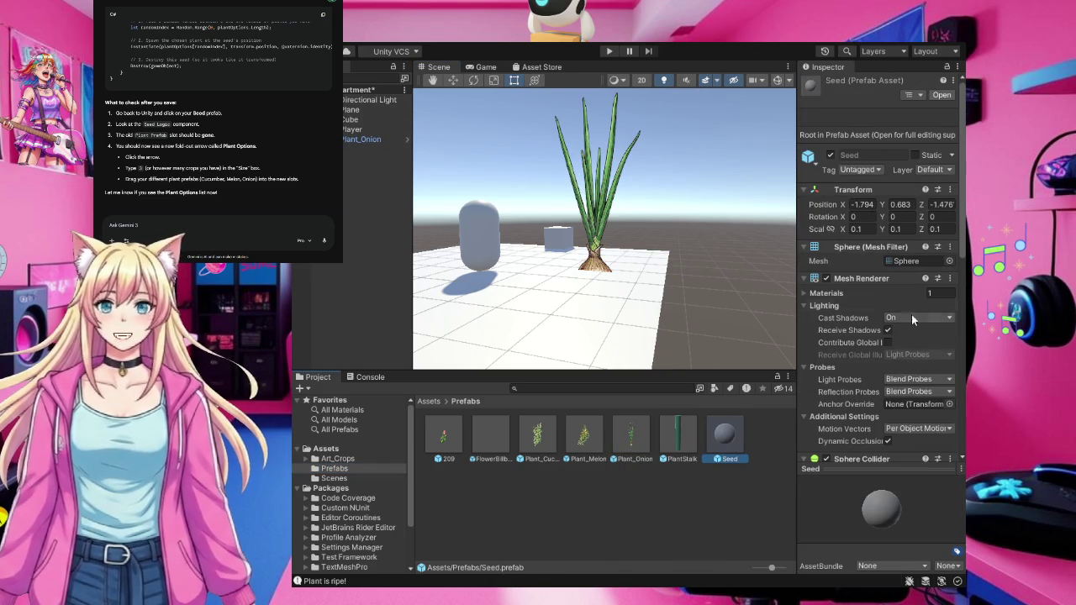
scroll(930, 400, "down", 10)
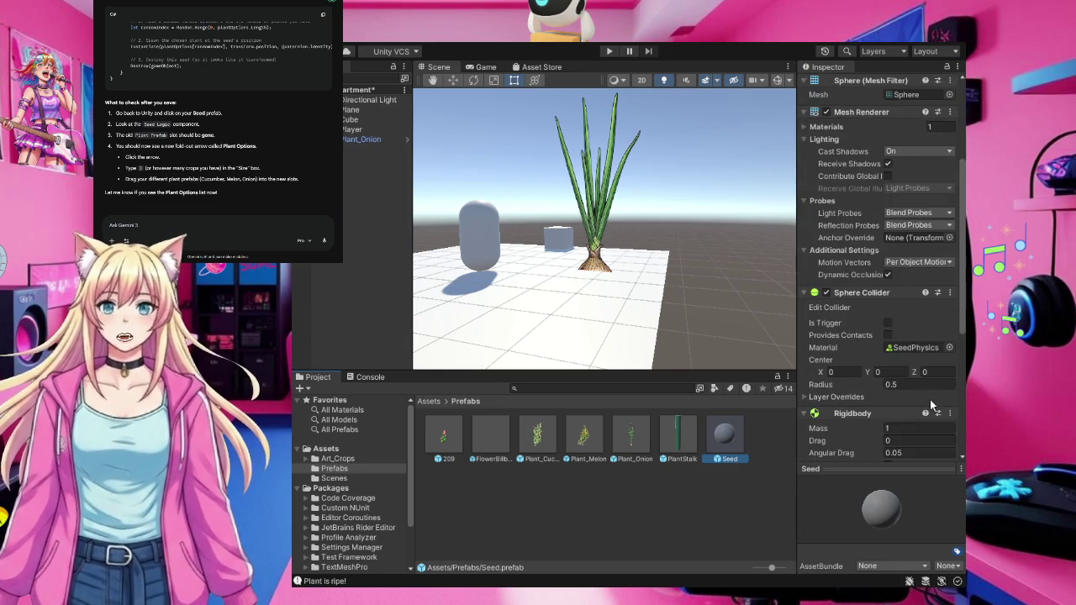
left_click(932, 338)
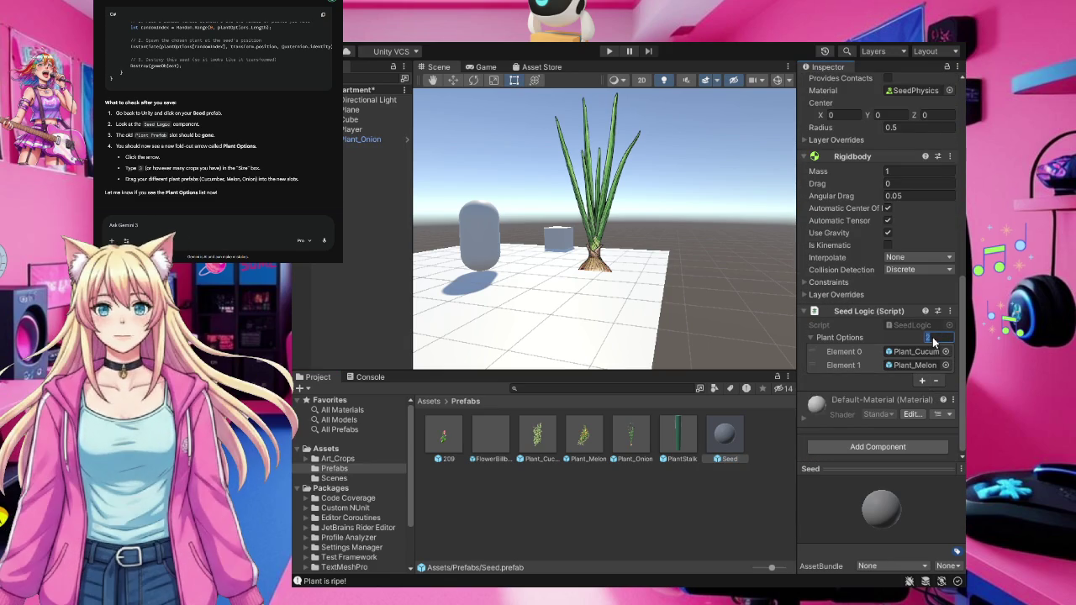
type("3")
left_click(913, 337)
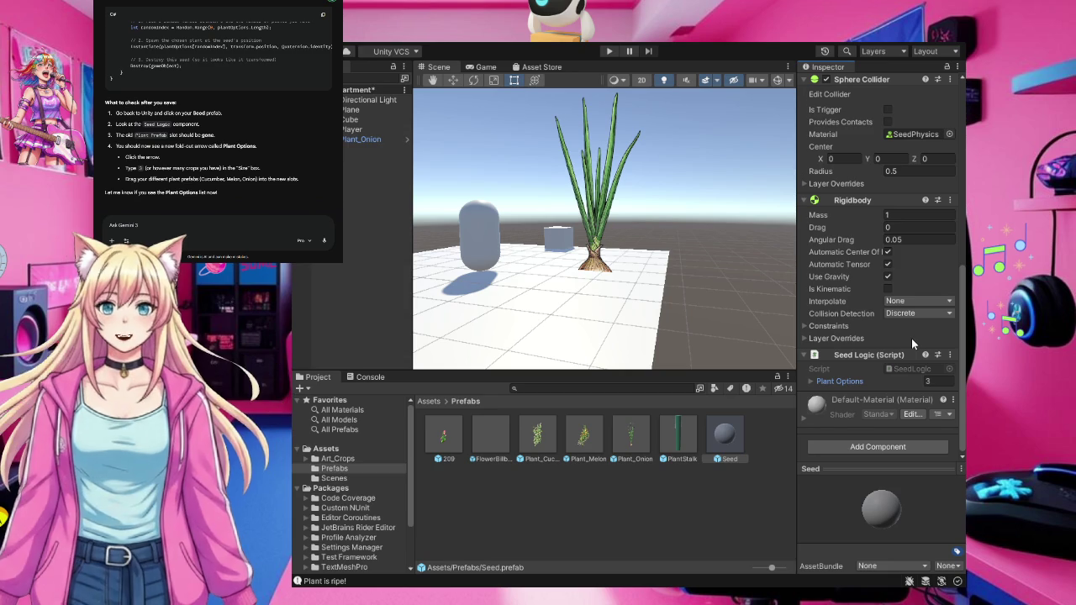
left_click(871, 382)
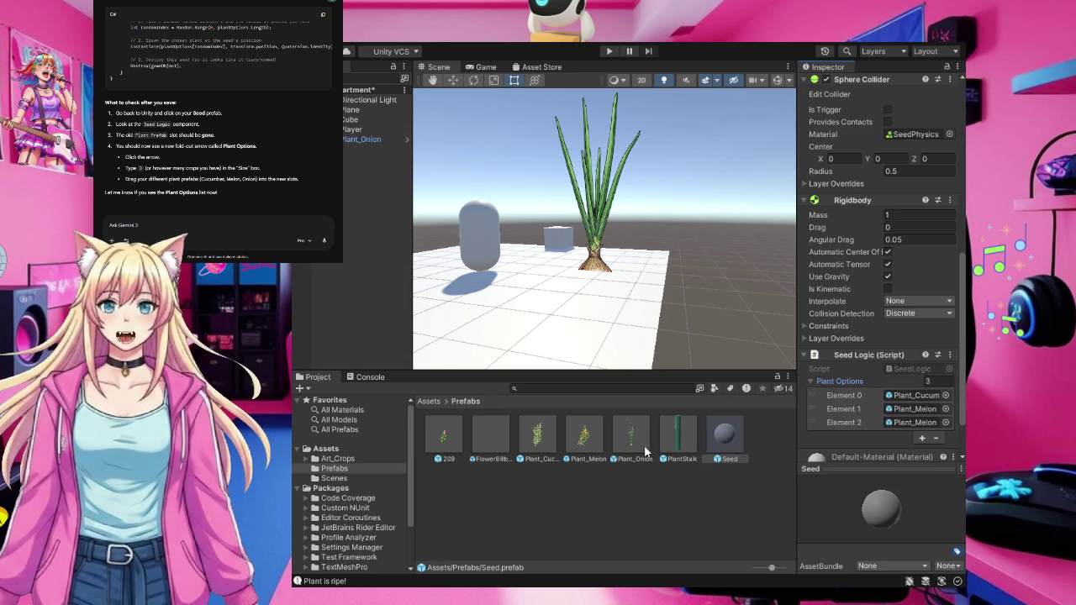
mouse_move(636, 437)
left_mouse_down()
mouse_move(879, 402)
mouse_move(905, 422)
left_mouse_up()
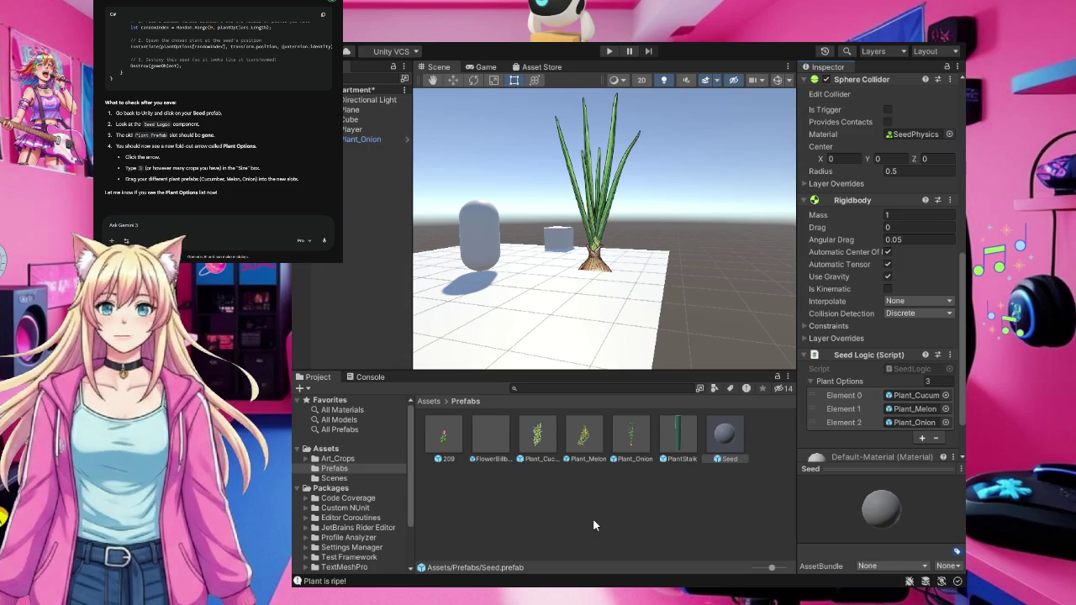
Rename the Plant_Onion scene object to Plant_Pepper, with the Art_Crops sprites in view
left_click(370, 142)
key("F2")
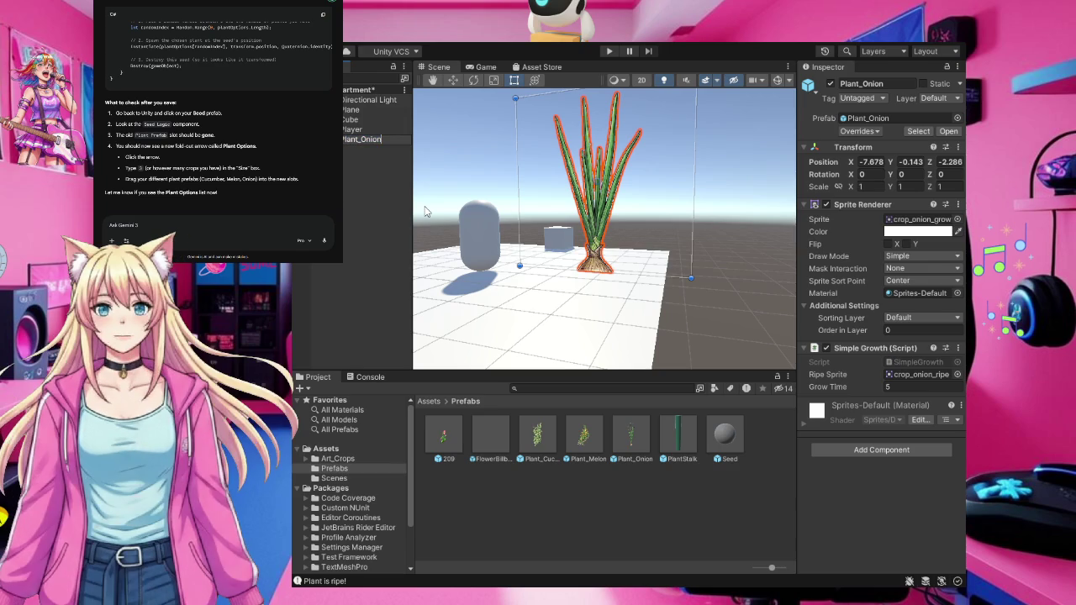
key("BackSpace")
key("BackSpace")
key("BackSpace")
left_click(340, 460)
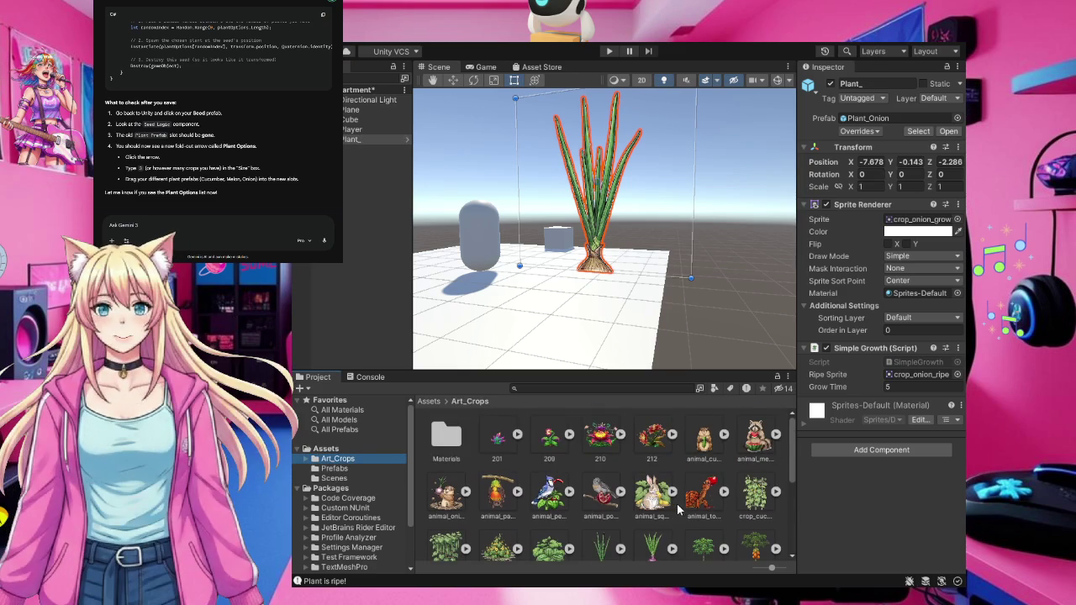
scroll(677, 508, "down", 3)
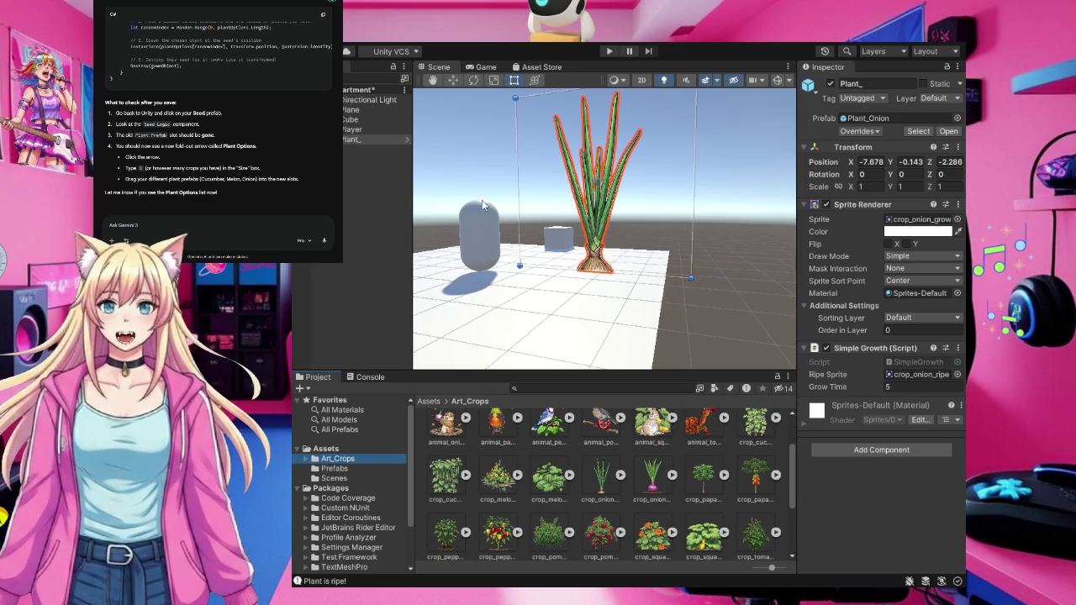
left_click(372, 141)
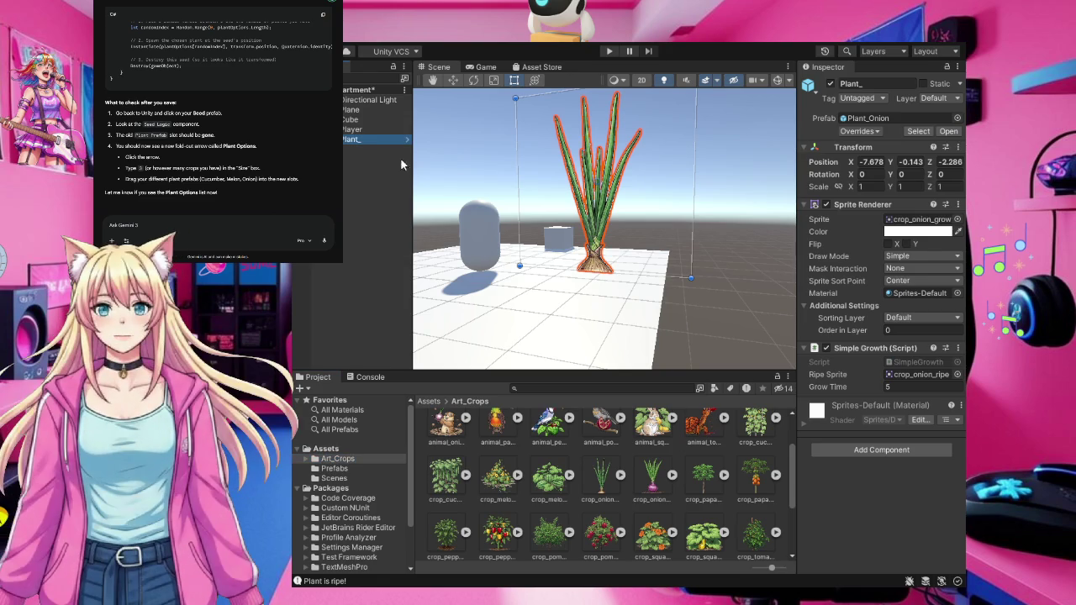
key("F2")
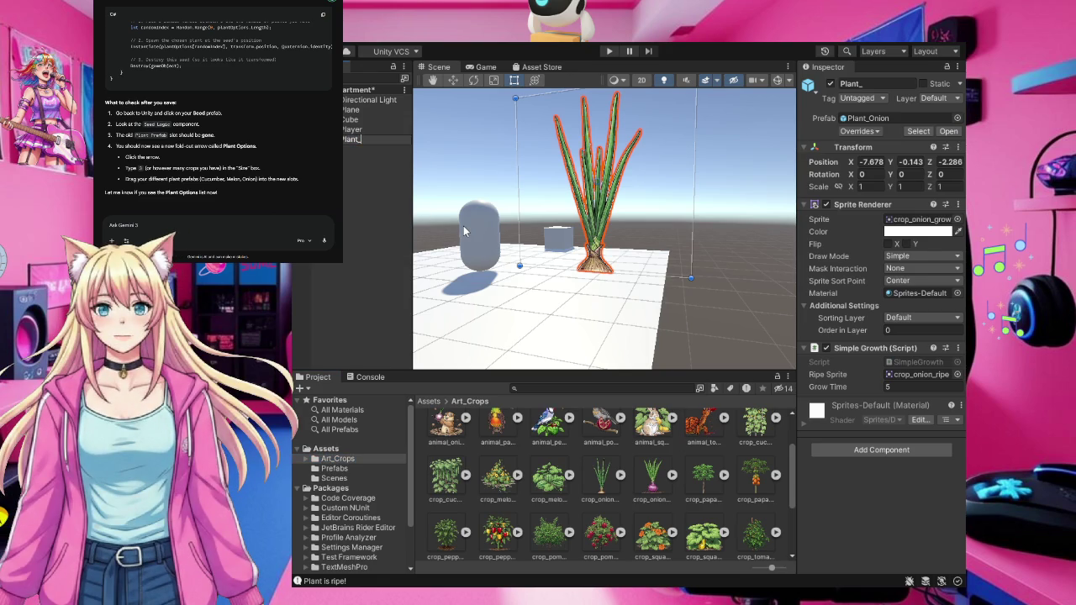
type("Pepper")
left_click(387, 210)
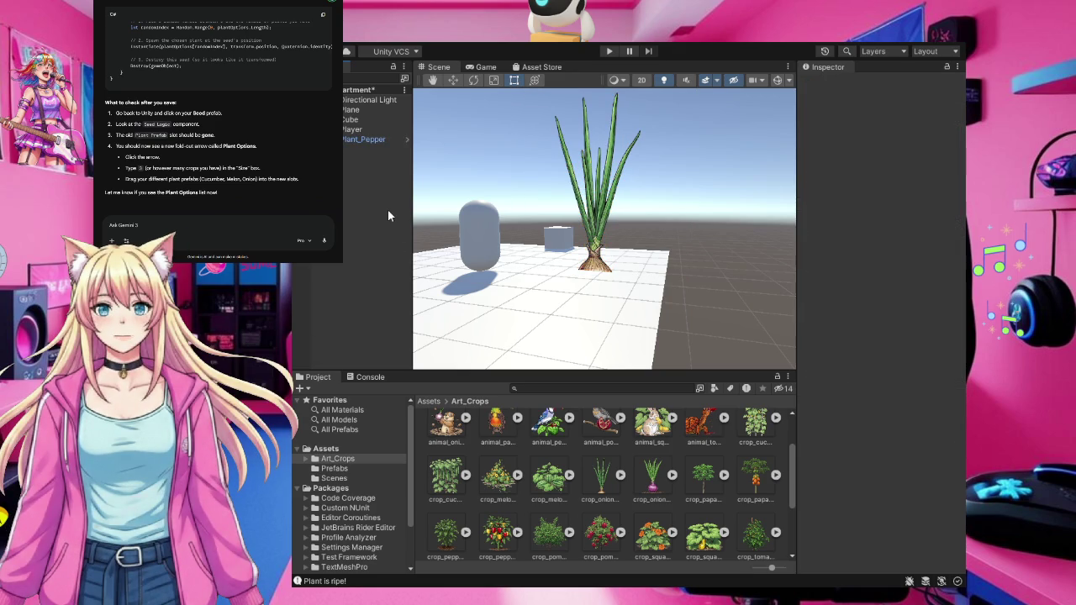
left_click(370, 143)
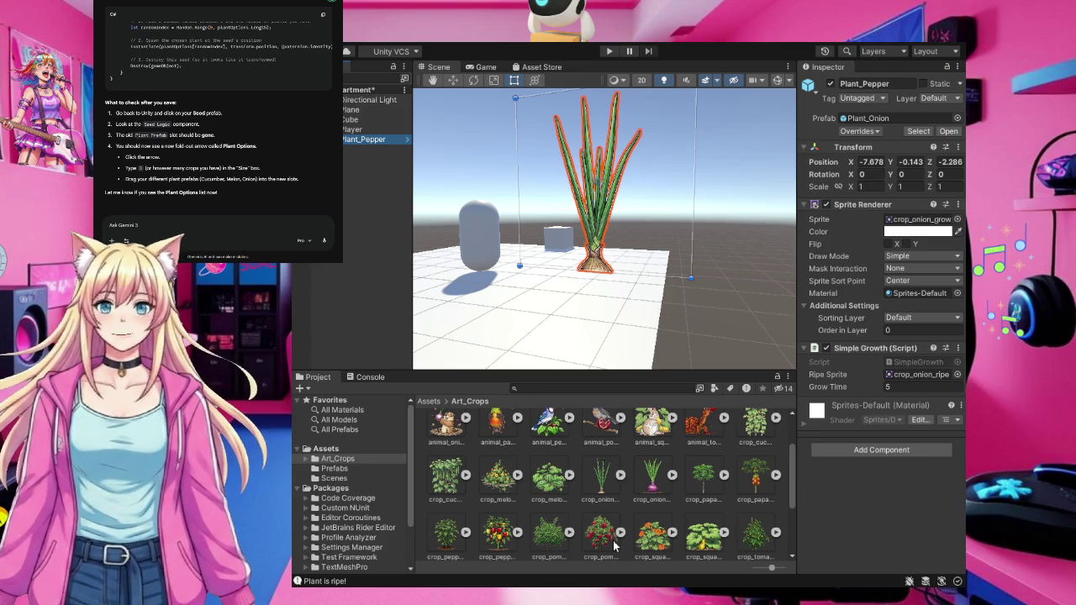
Assign the pepper growing sprite to Sprite and the ripe pepper sprite to Ripe Sprite
scroll(614, 547, "up", 2)
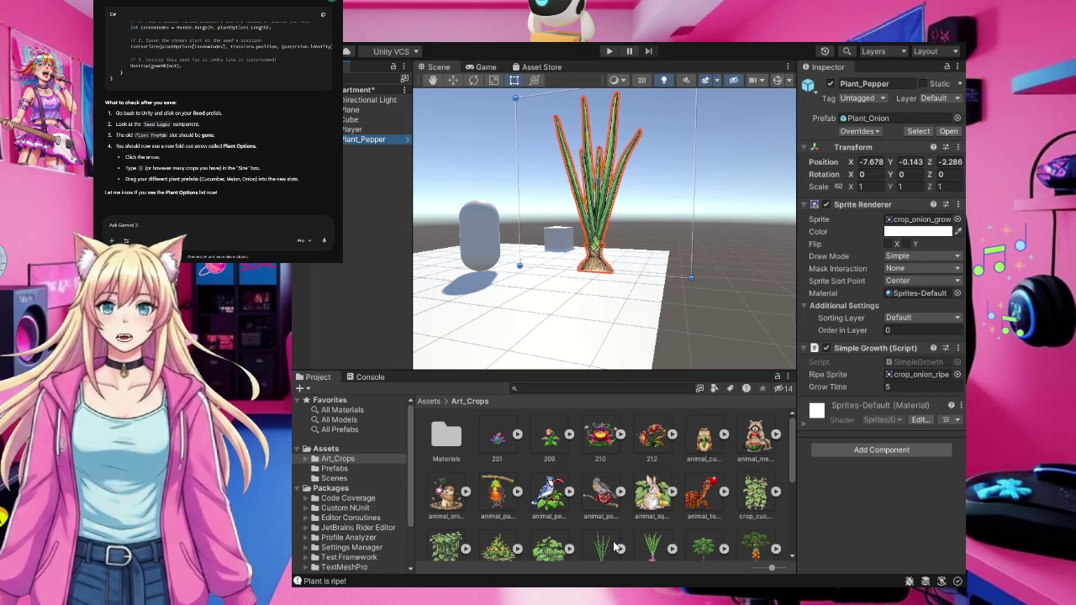
scroll(614, 547, "down", 1)
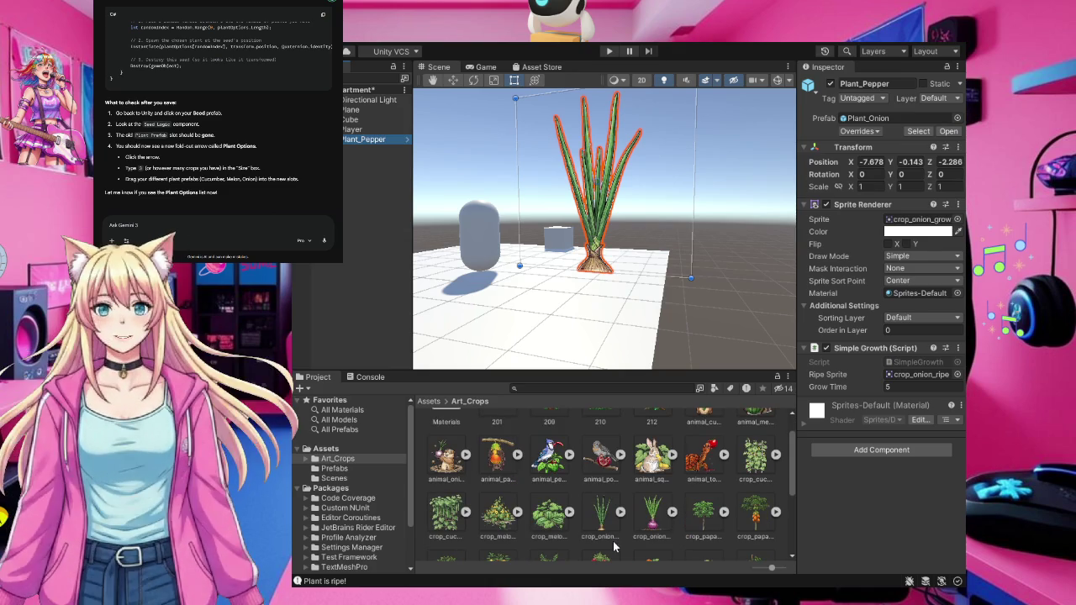
scroll(614, 546, "down", 1)
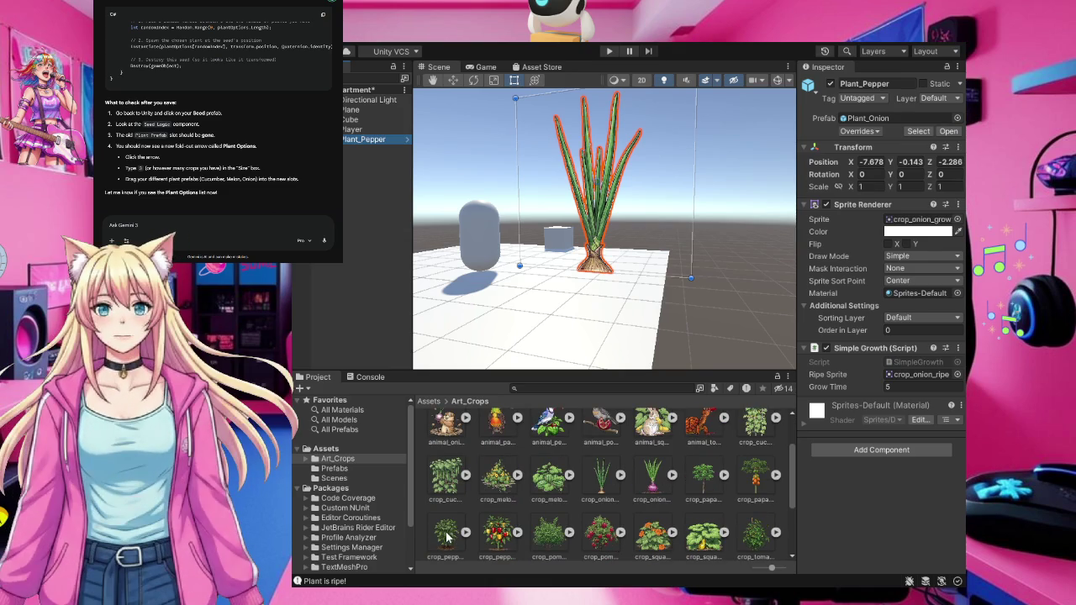
left_click_drag(835, 268, 908, 222)
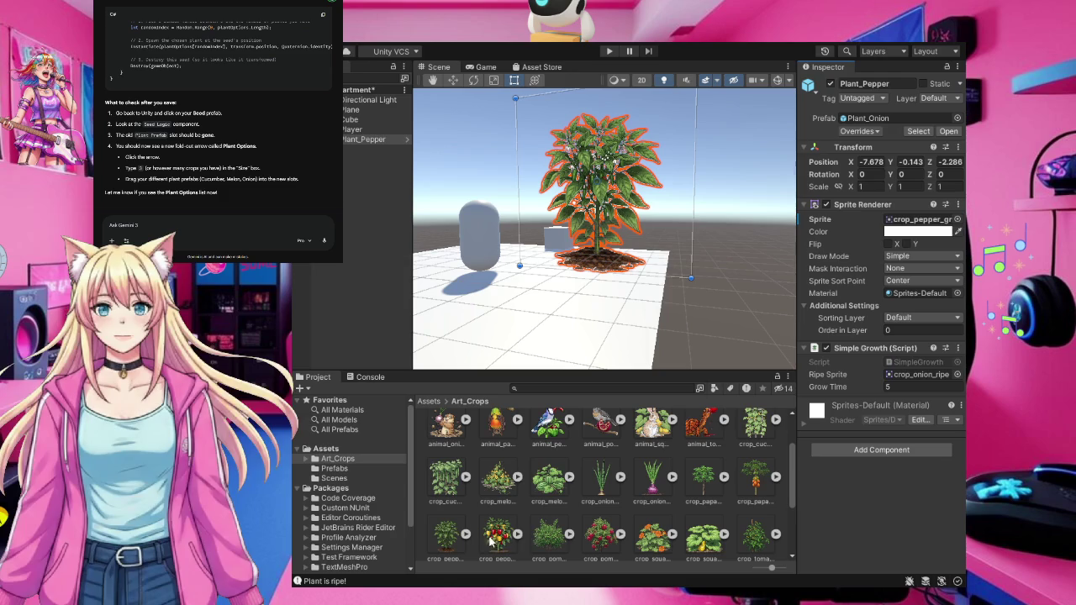
mouse_move(496, 538)
left_mouse_down()
mouse_move(656, 397)
mouse_move(866, 348)
mouse_move(901, 352)
mouse_move(912, 378)
left_mouse_up()
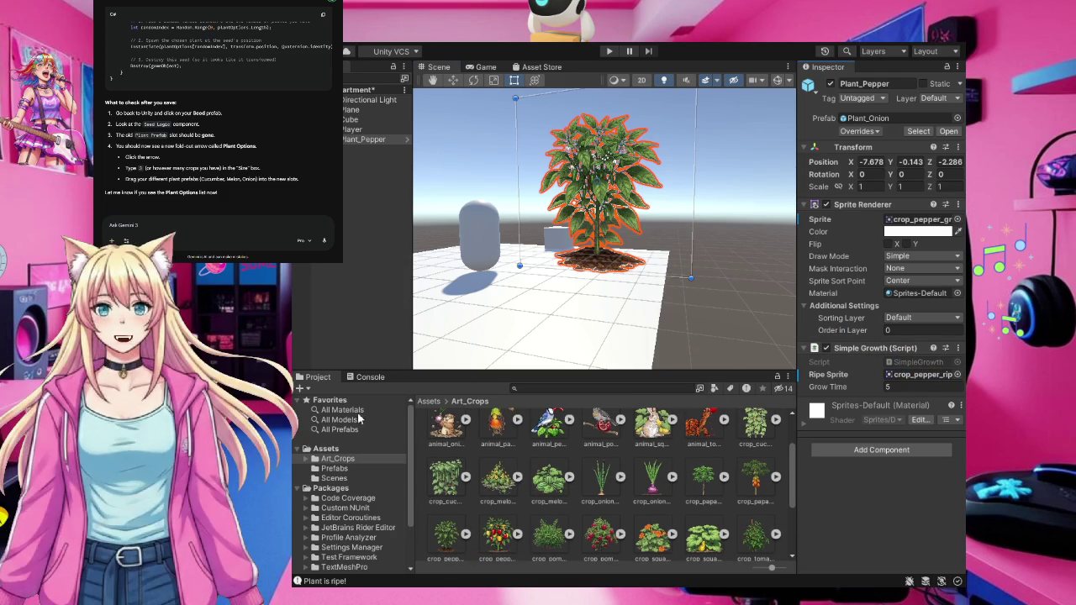
left_click(328, 469)
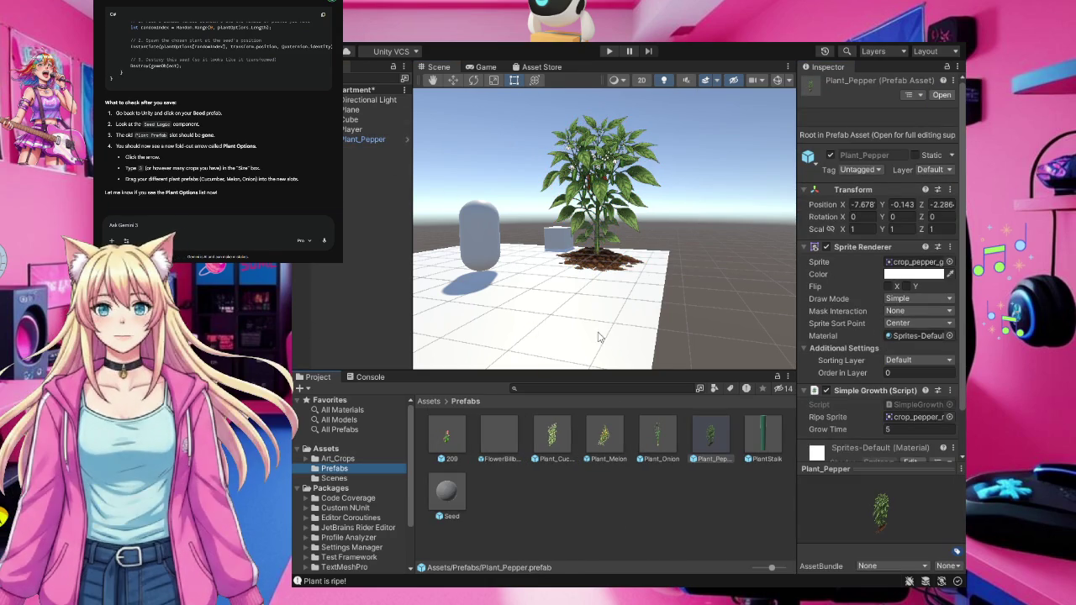
Set the Seed prefab's Plant Options size to 4 and add Plant_Pepper to the new element
left_click(452, 505)
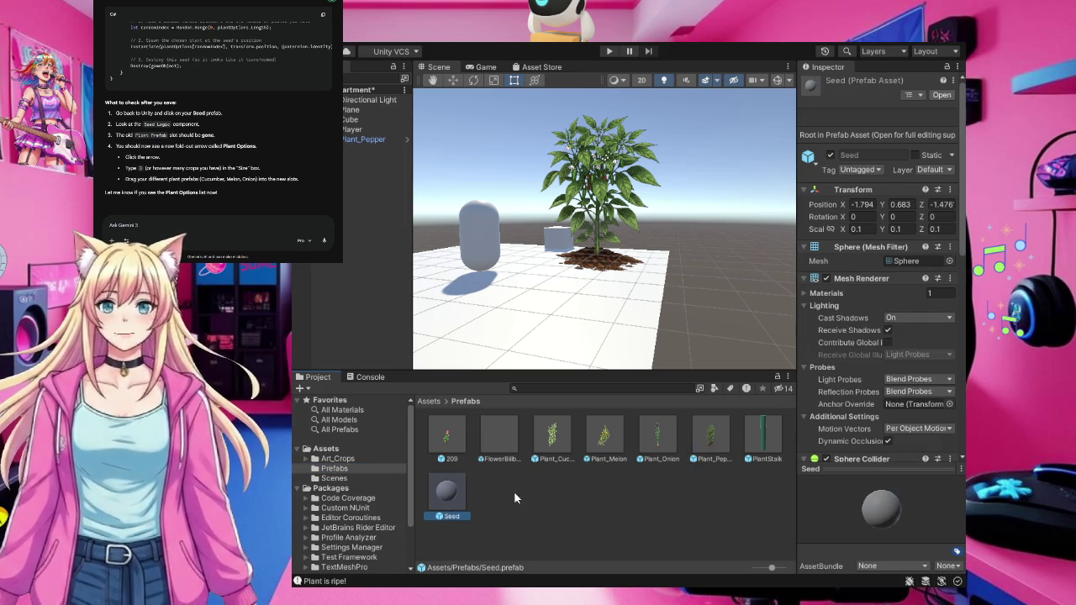
scroll(938, 343, "down", 3)
scroll(939, 348, "down", 5)
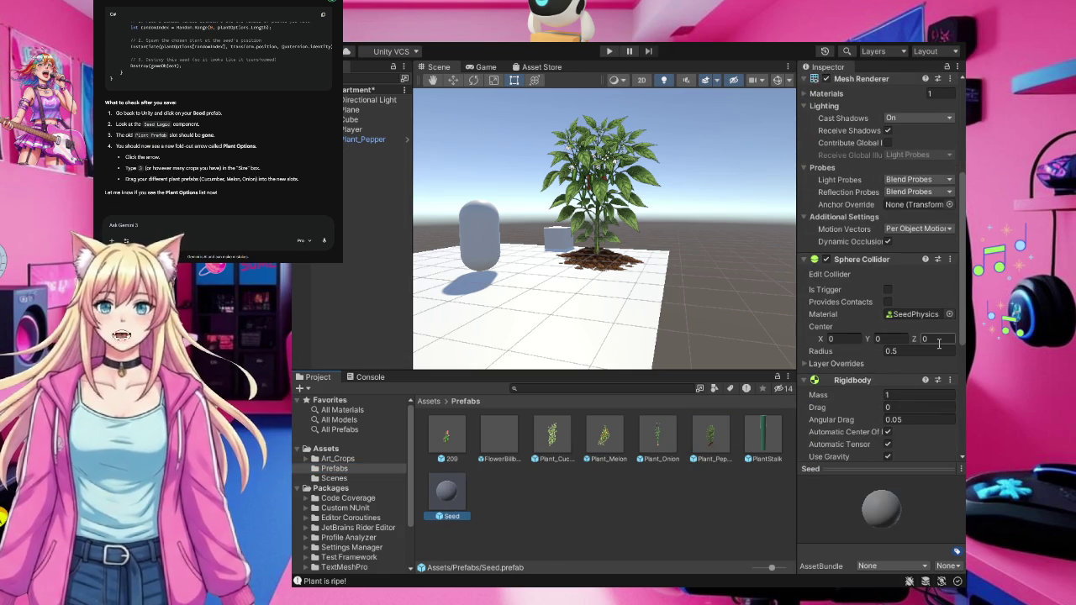
scroll(937, 342, "down", 3)
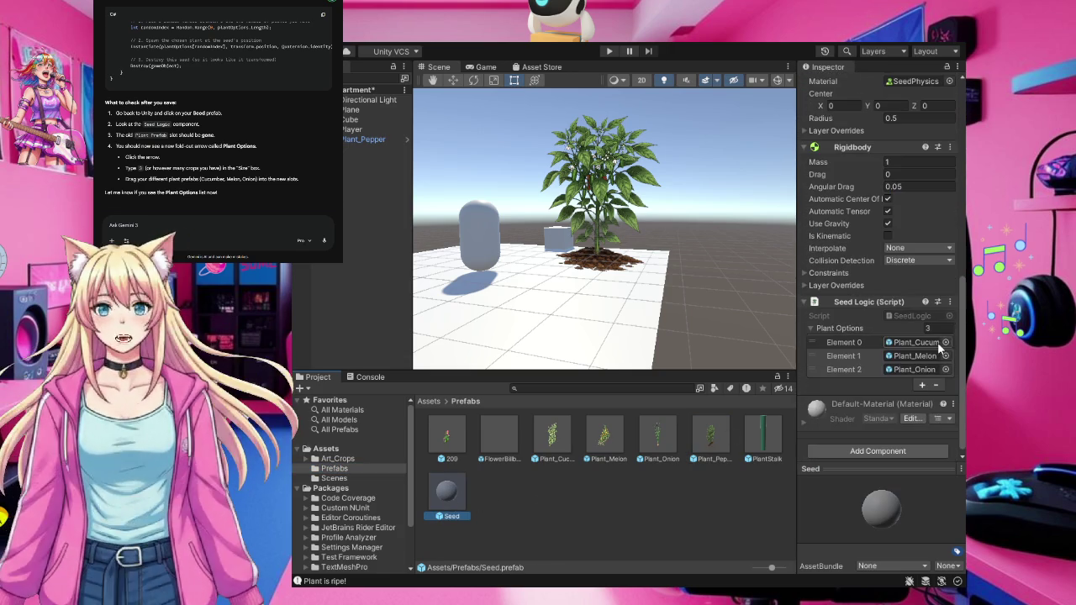
left_click(935, 328)
type("4")
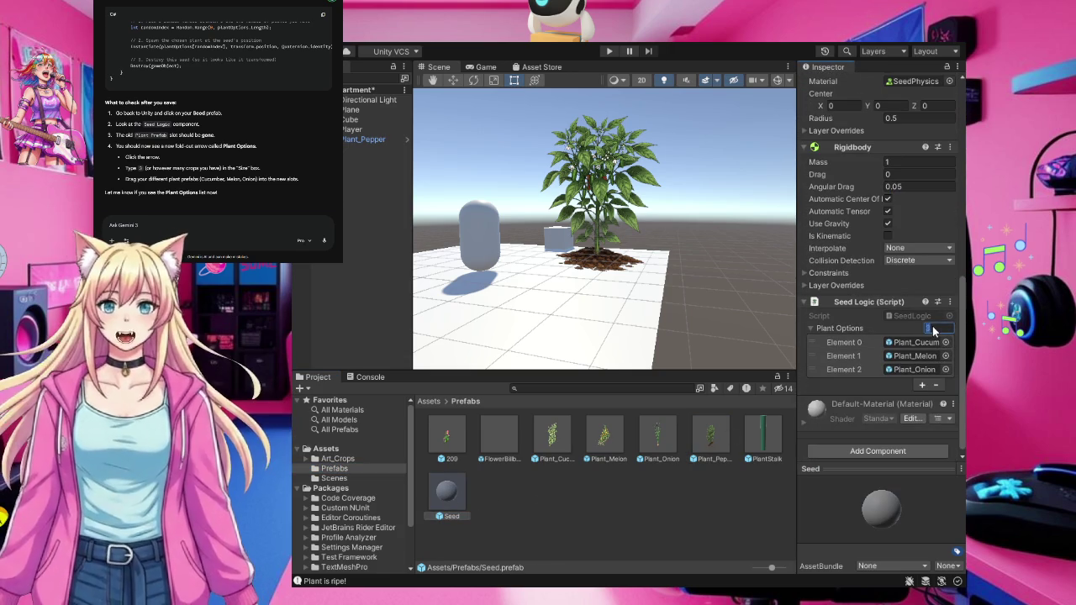
left_click(912, 327)
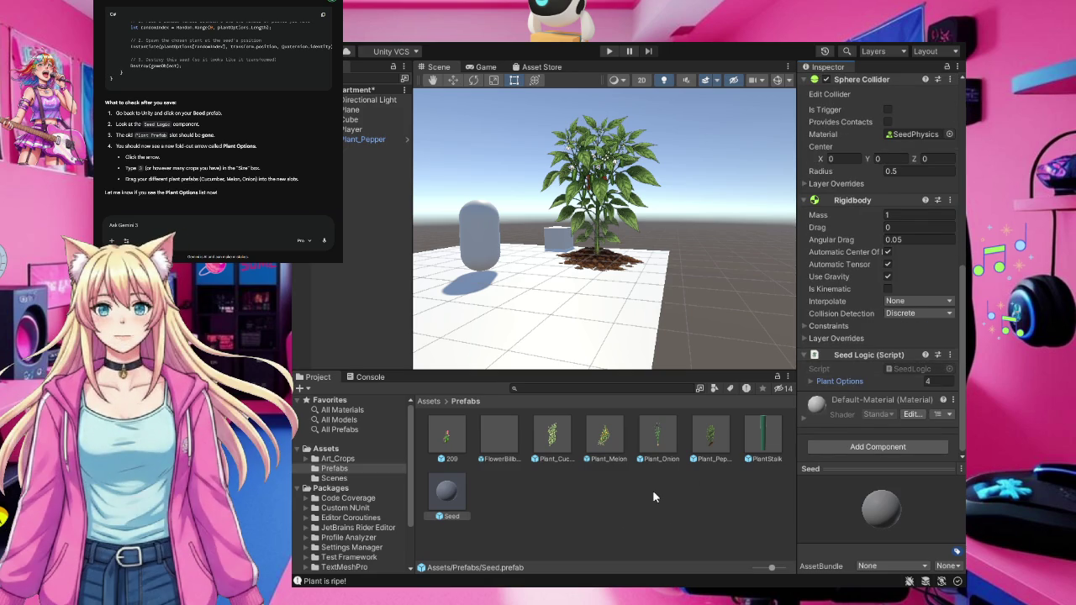
left_click(867, 382)
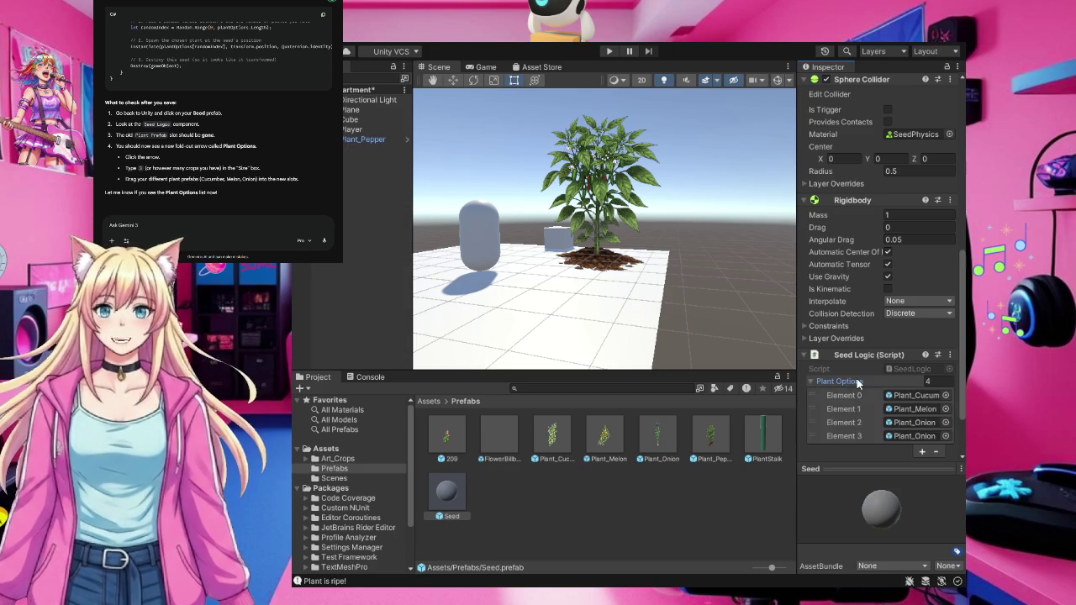
left_click(709, 447)
mouse_move(709, 447)
left_mouse_down()
mouse_move(811, 423)
mouse_move(891, 422)
mouse_move(910, 435)
left_mouse_up()
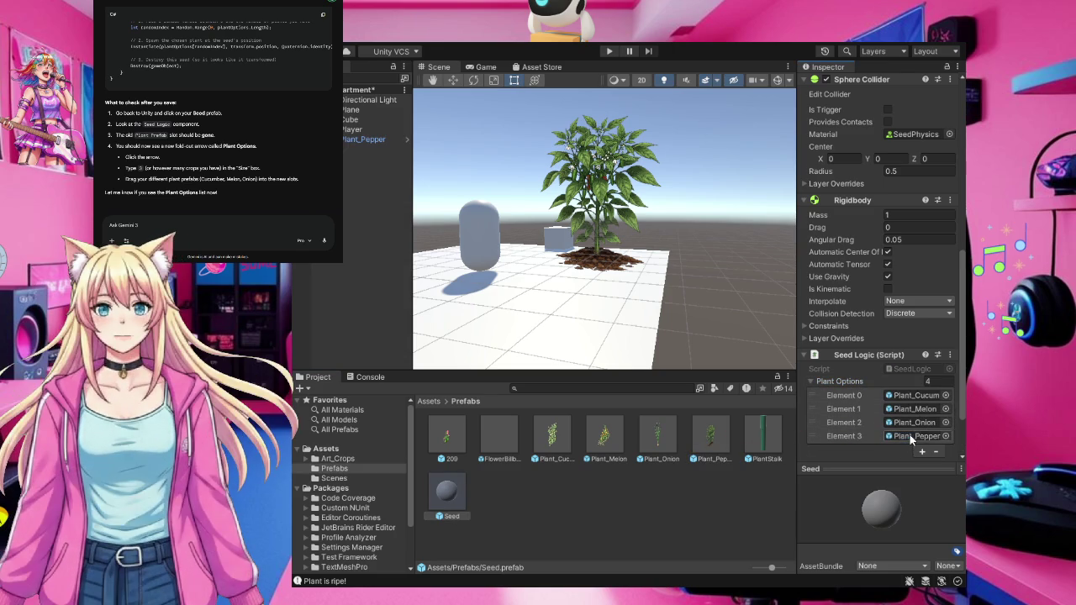
left_click(695, 529)
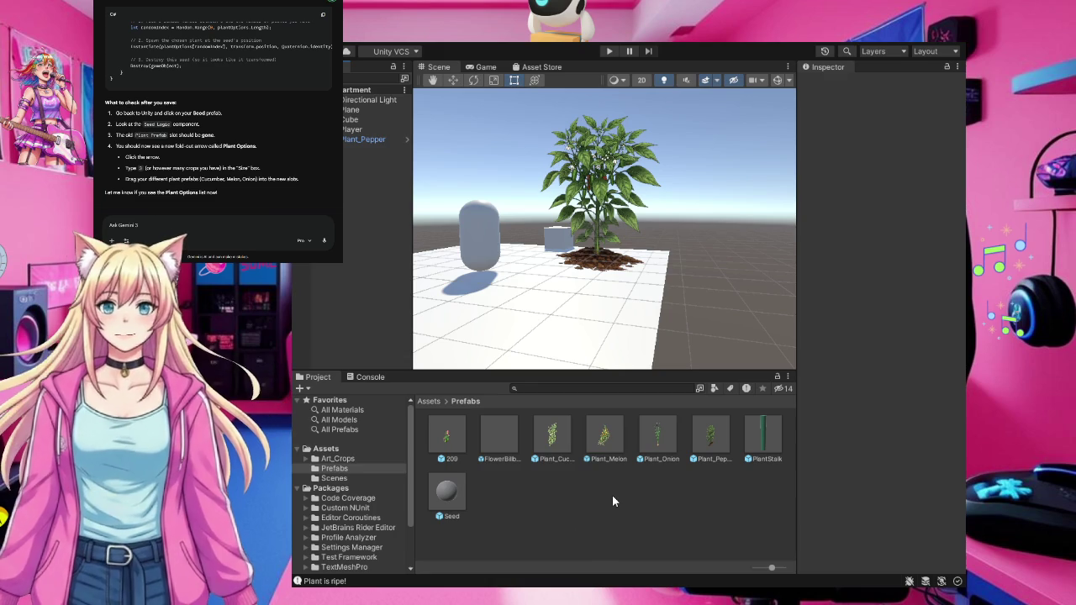
Browse the Art_Crops folder to the pepper, pomegranate, squash and tomato sprites
left_click(336, 459)
scroll(651, 498, "down", 1)
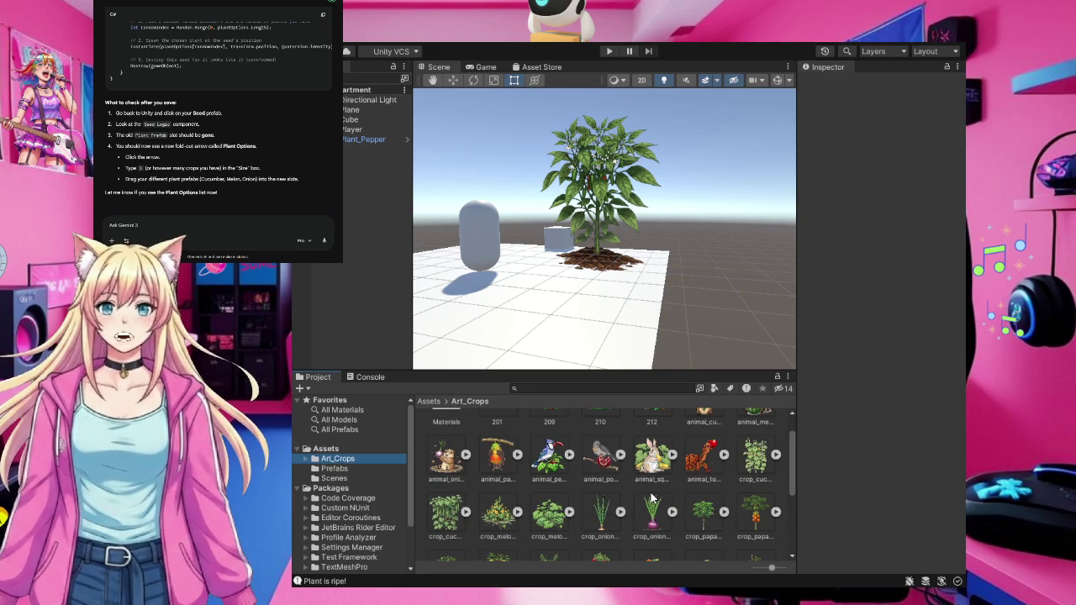
scroll(651, 499, "down", 2)
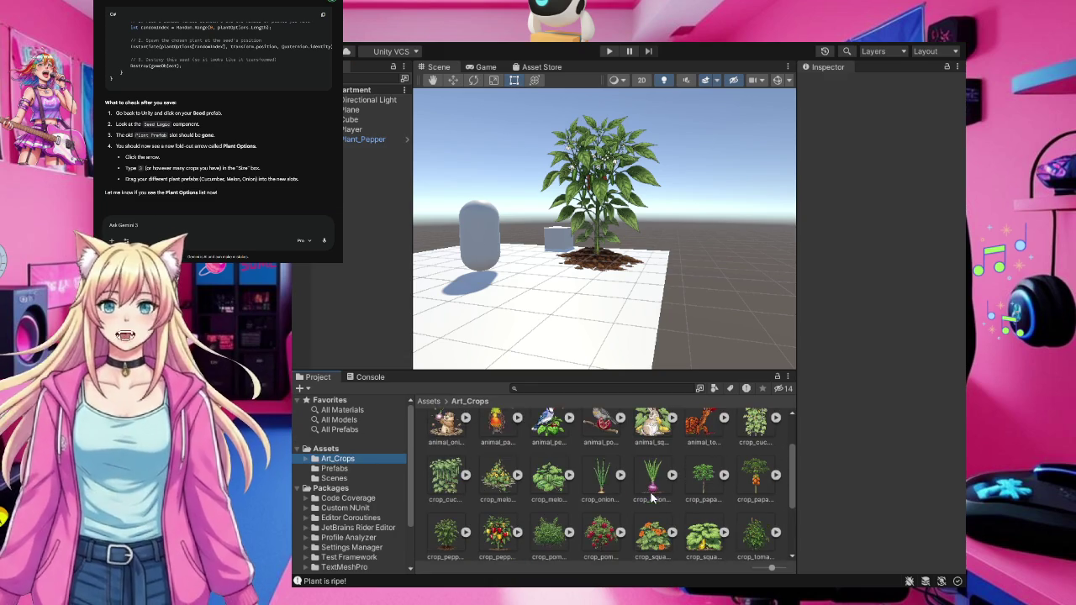
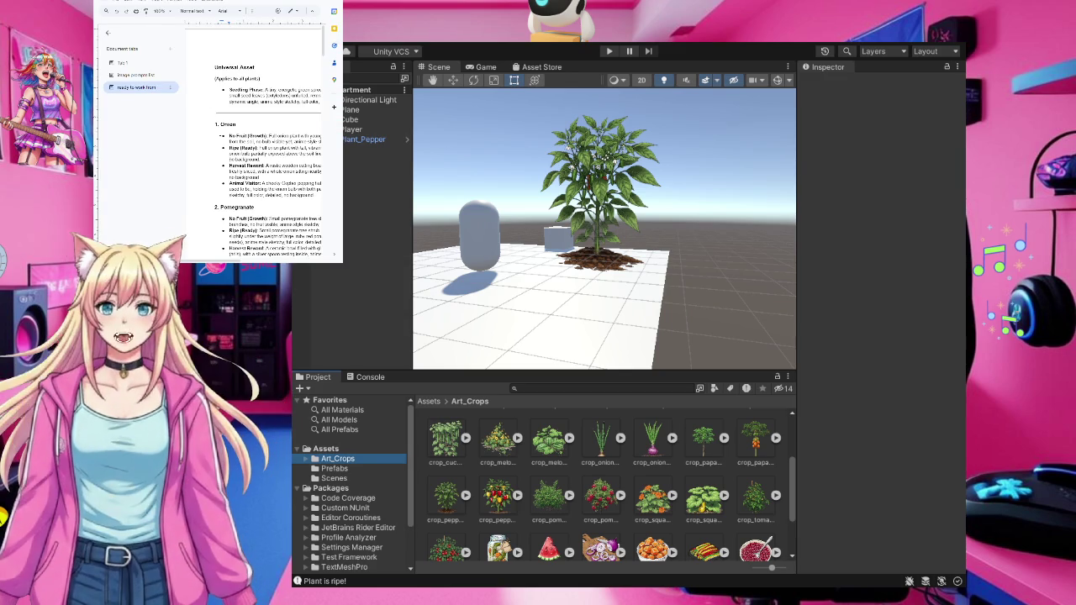
Scroll the crop prompt list from Onion down to Squash and Cucumbers, then back to the top
scroll(269, 134, "down", 5)
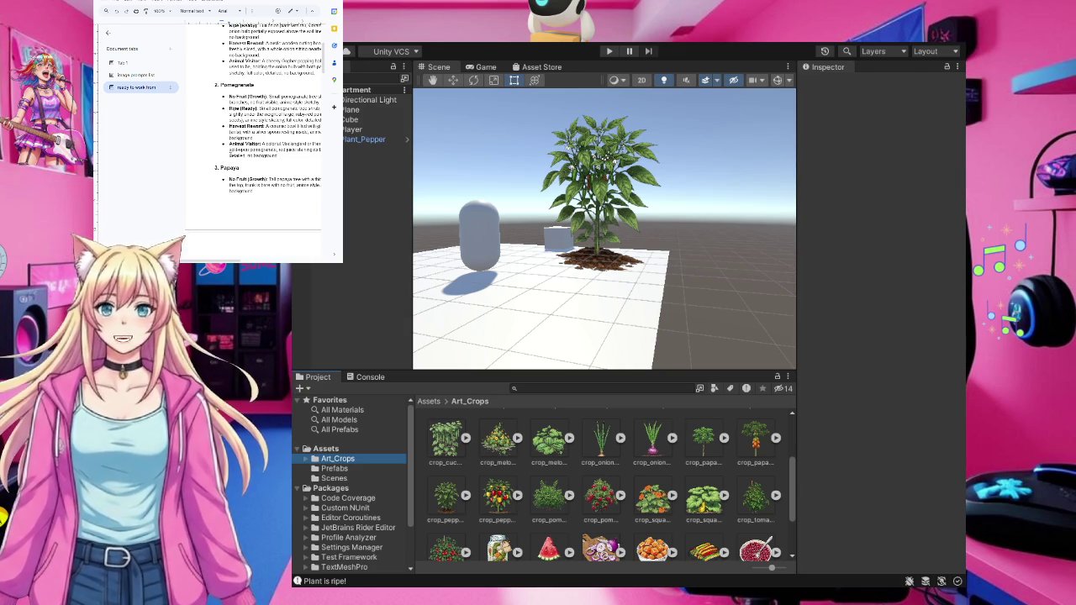
scroll(232, 94, "down", 5)
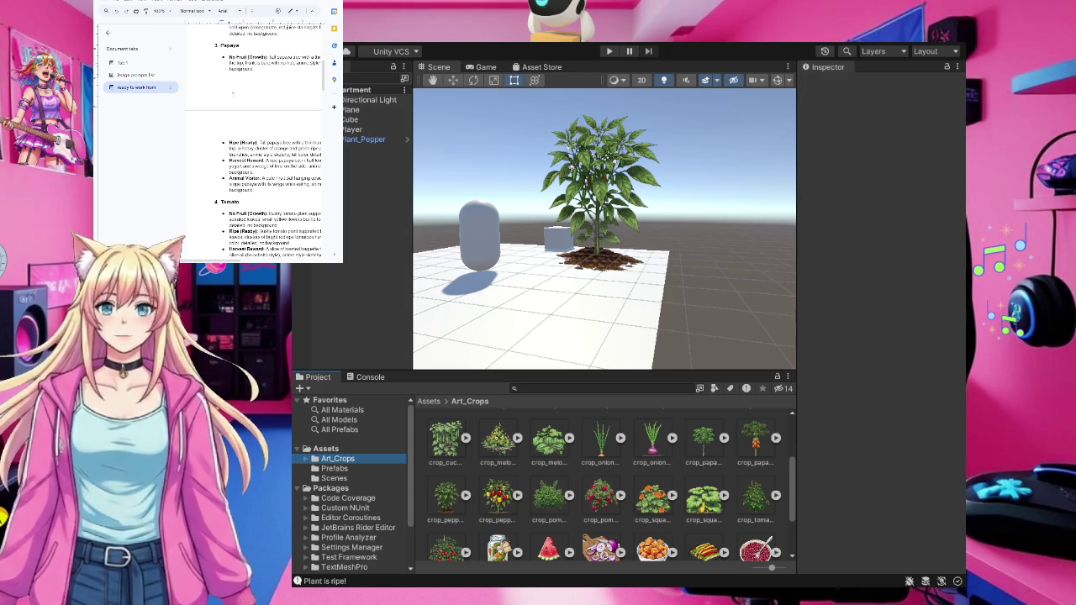
scroll(232, 95, "down", 3)
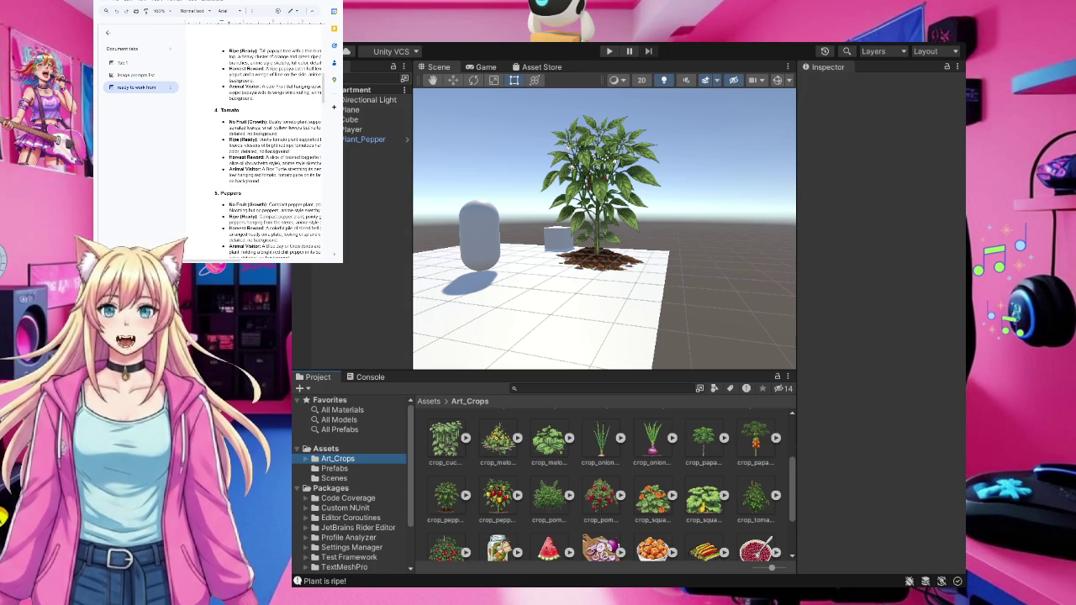
scroll(253, 139, "down", 3)
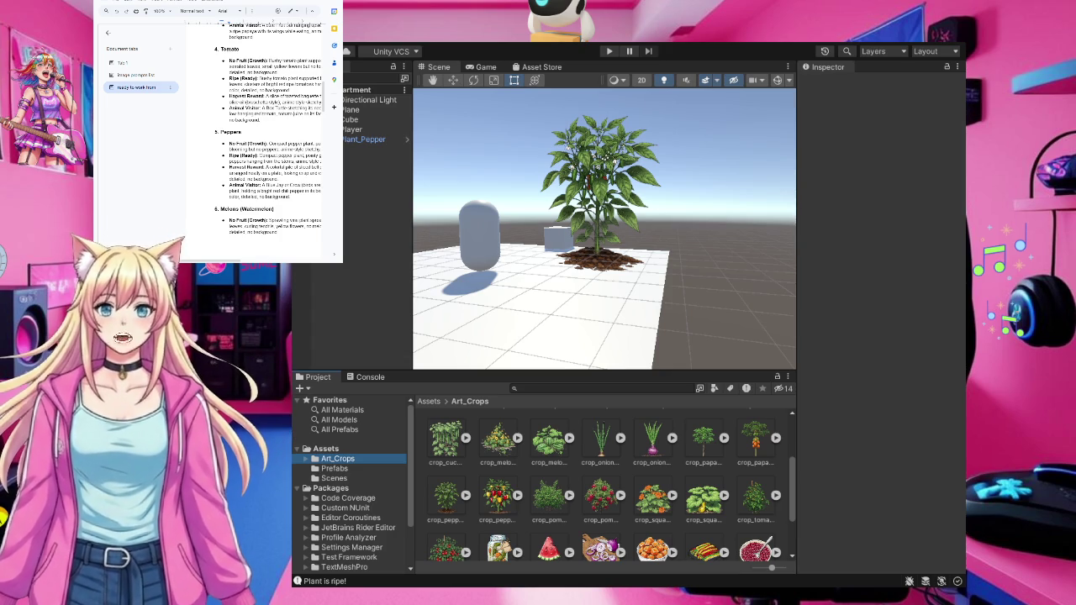
scroll(262, 113, "down", 5)
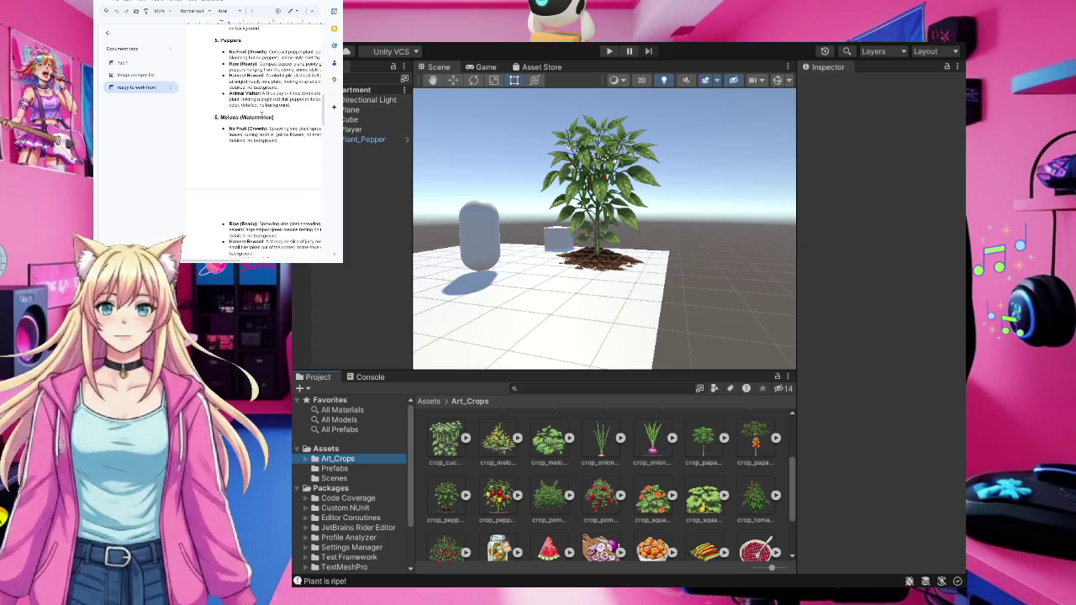
scroll(264, 124, "down", 5)
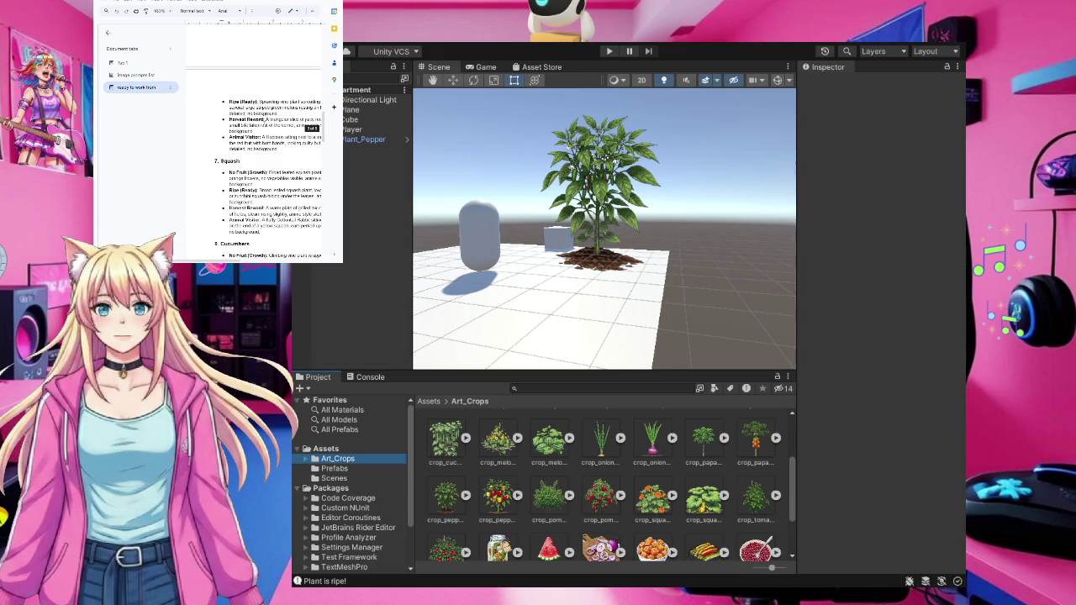
scroll(264, 125, "down", 5)
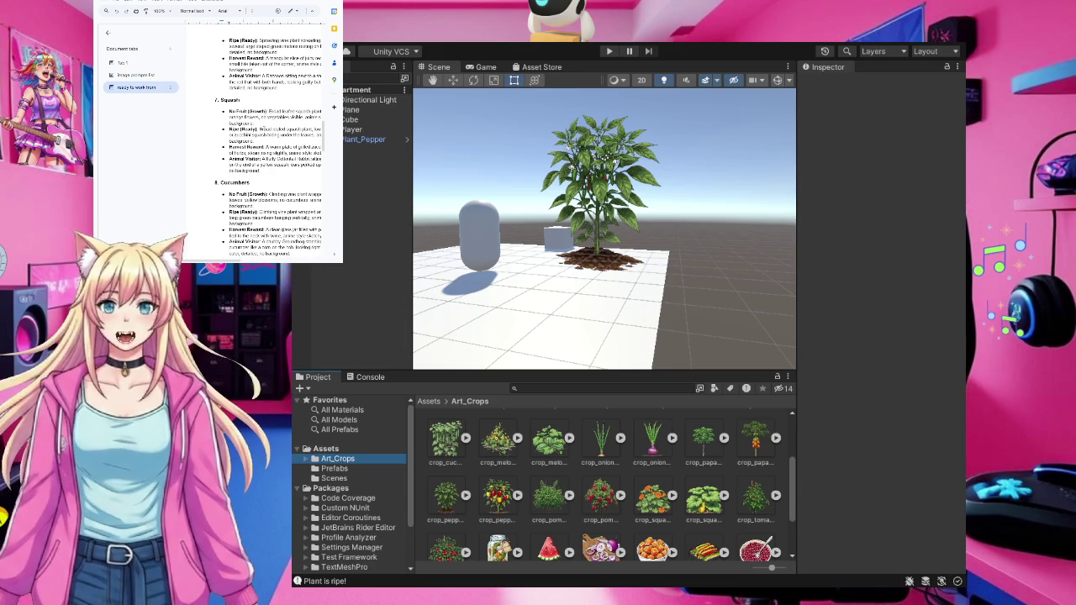
scroll(269, 135, "up", 3)
scroll(269, 135, "down", 3)
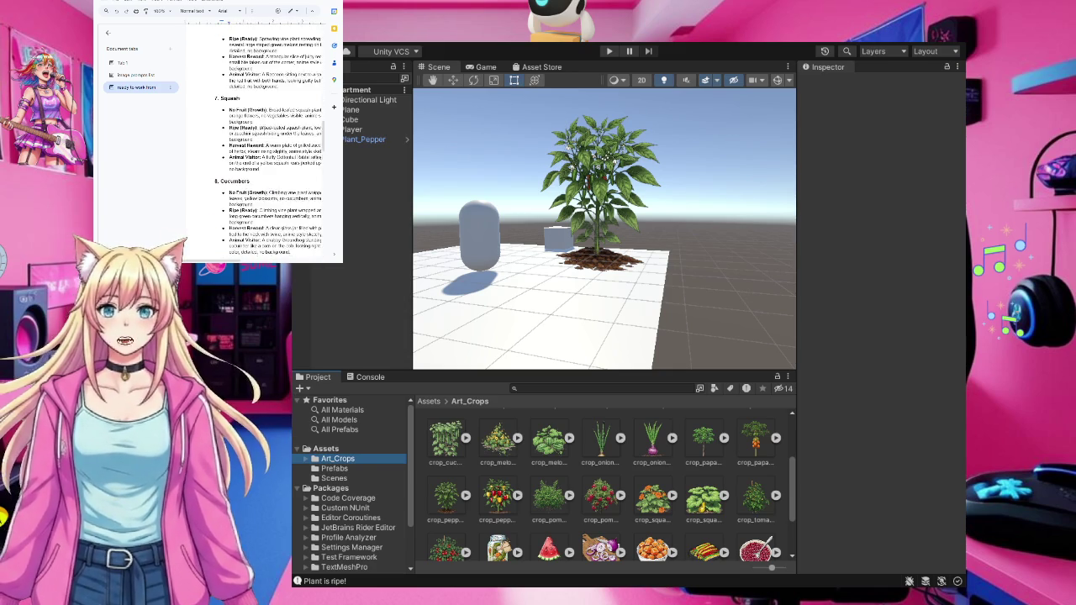
scroll(264, 126, "up", 5)
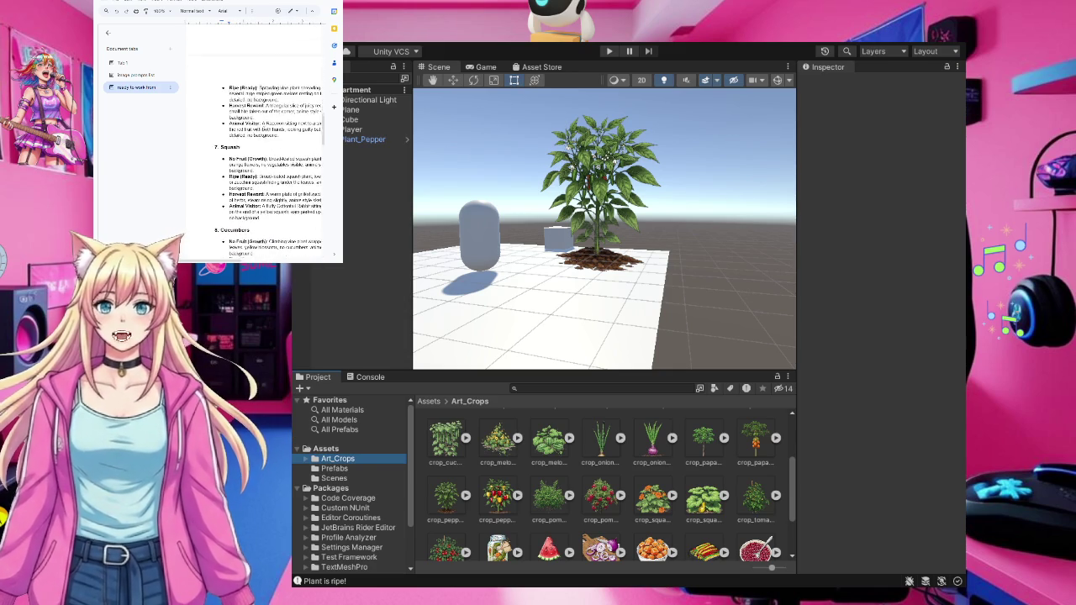
scroll(263, 127, "up", 3)
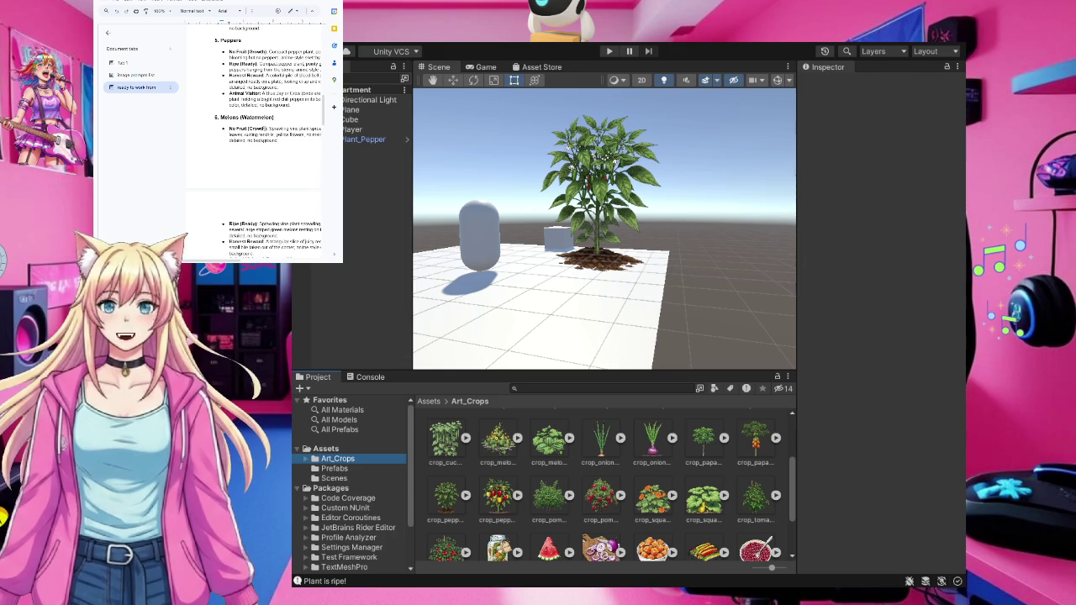
scroll(263, 128, "up", 3)
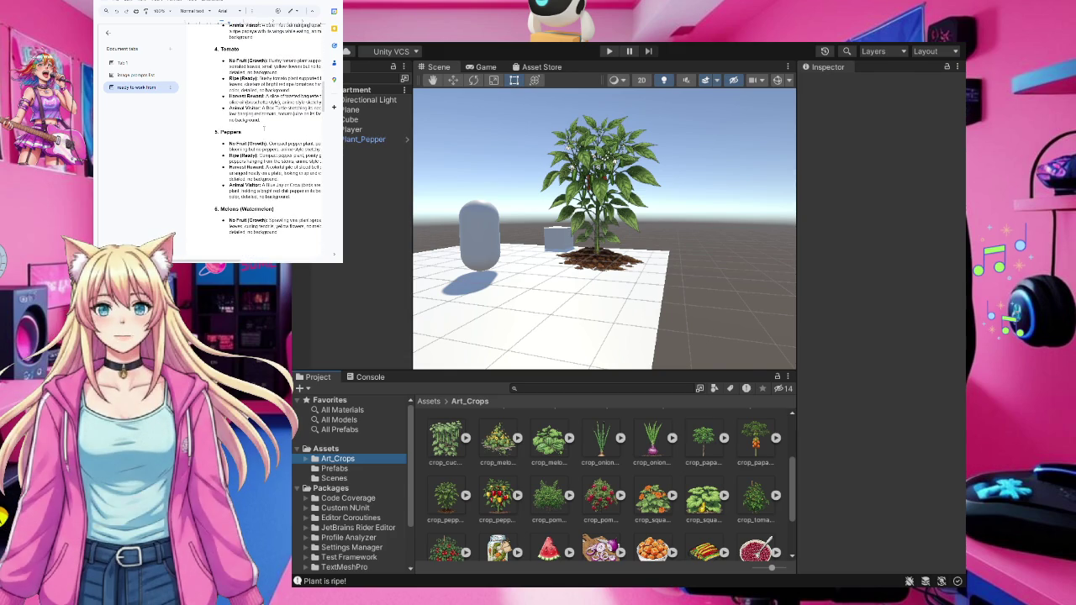
scroll(264, 128, "up", 3)
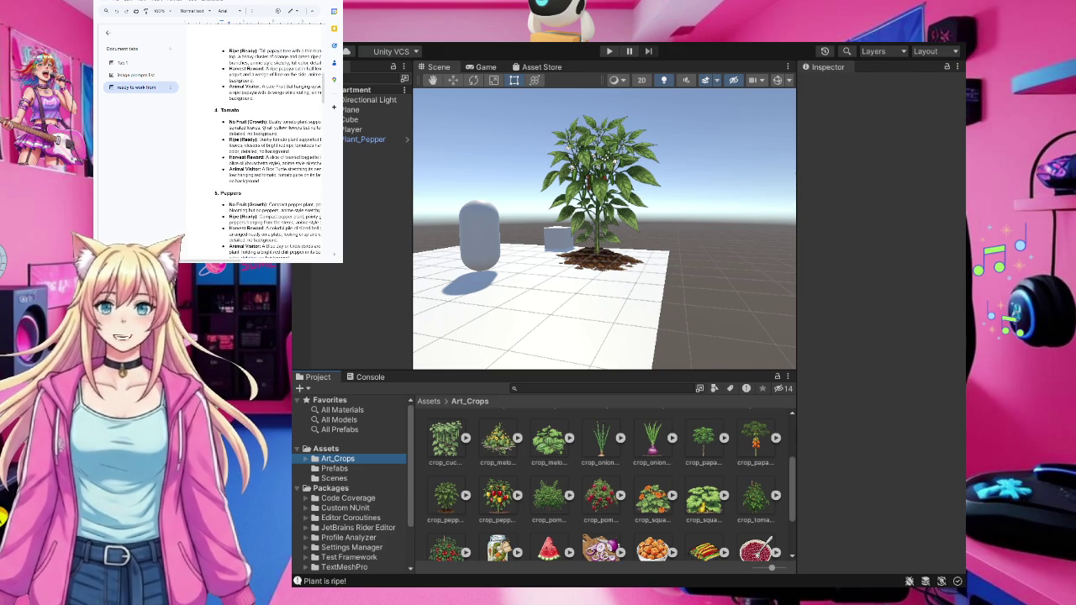
scroll(263, 128, "up", 8)
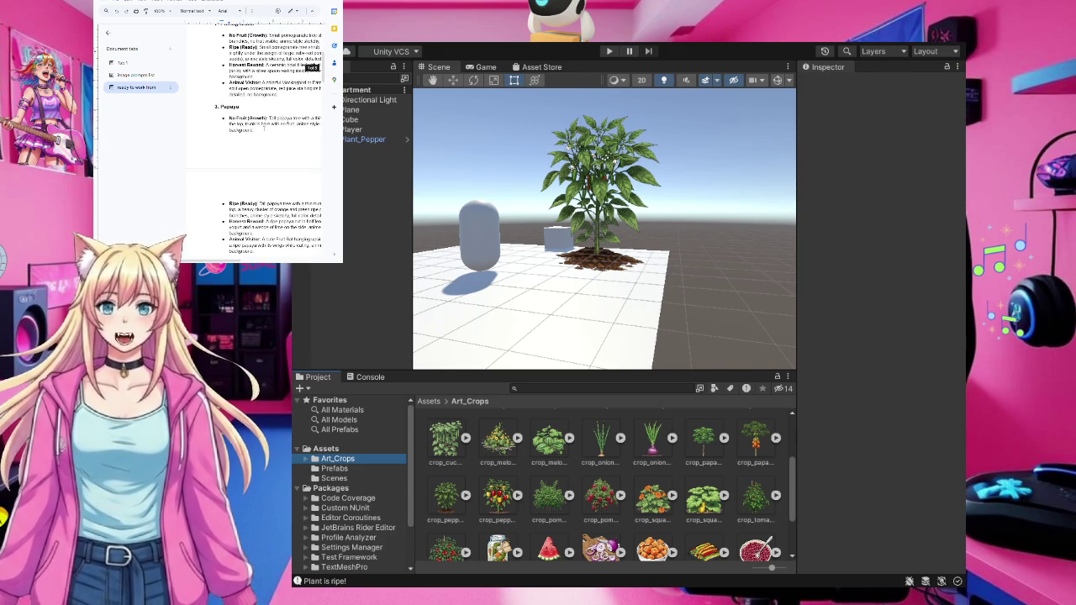
scroll(263, 128, "up", 6)
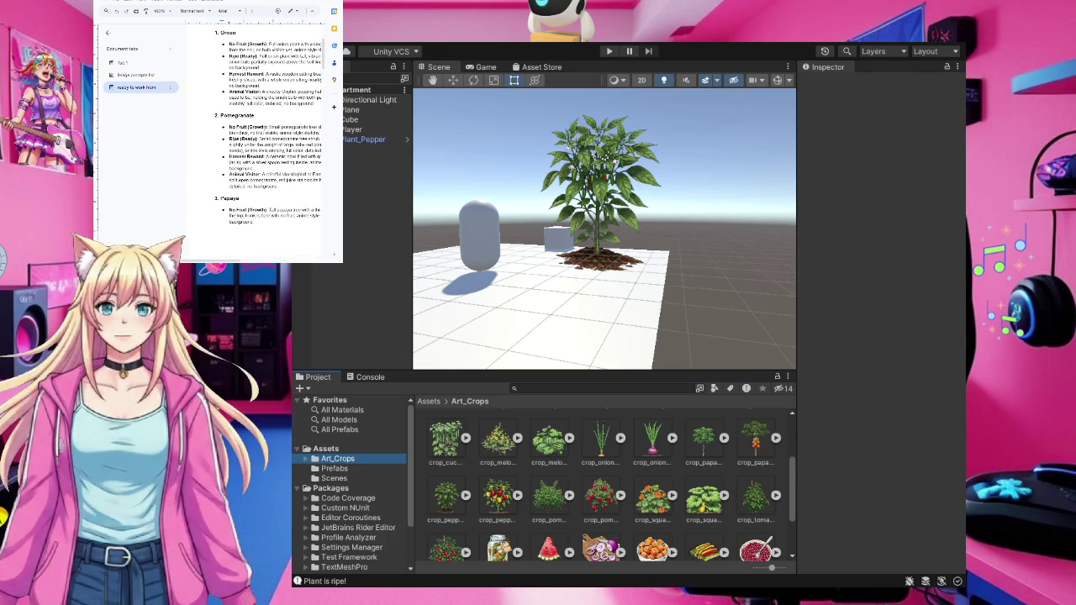
scroll(263, 128, "up", 2)
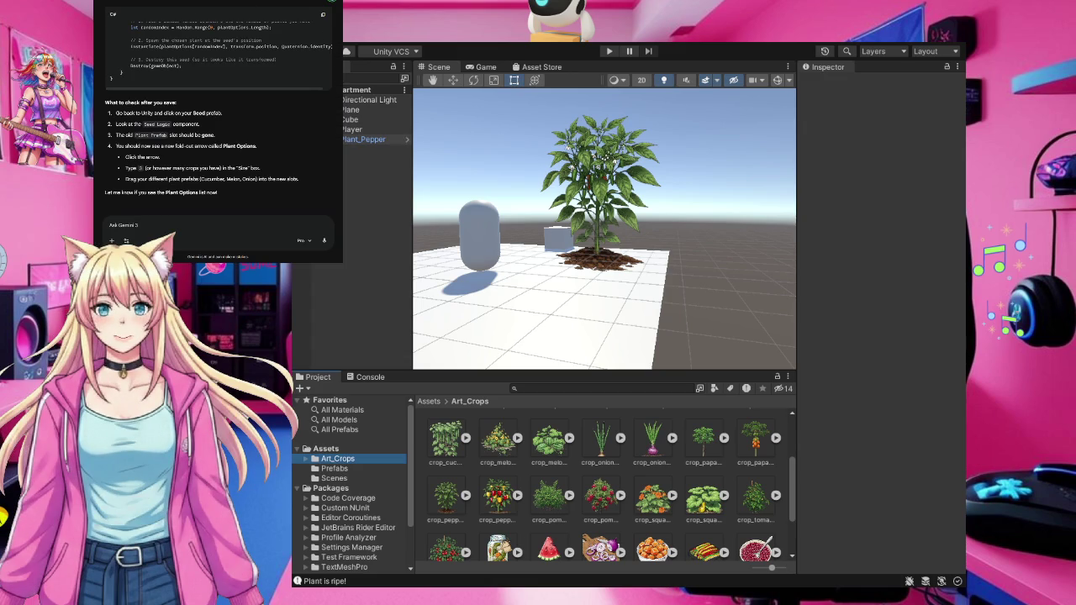
Rename the Plant_Pepper object to Plant_Squash and reselect it
left_click(364, 140)
key("F2")
key("BackSpace")
key("BackSpace")
key("BackSpace")
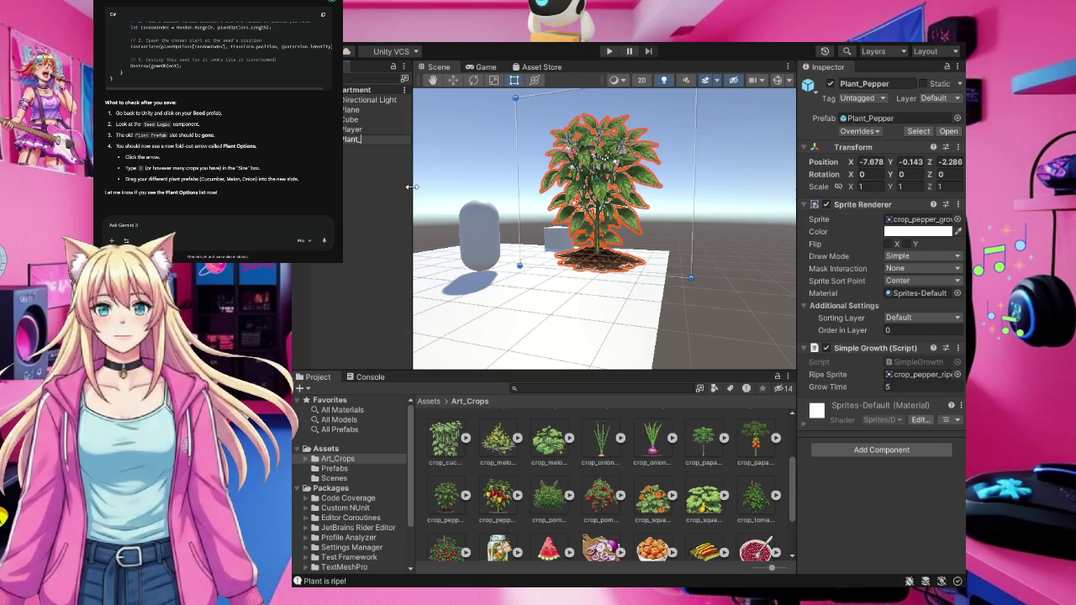
type("Squasg")
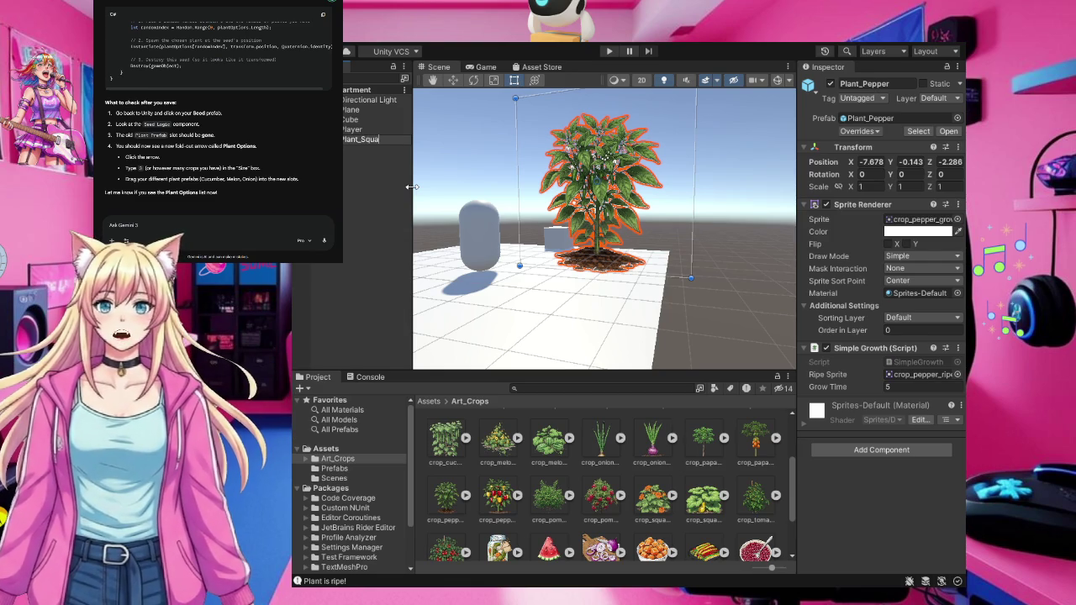
key("BackSpace")
key("BackSpace")
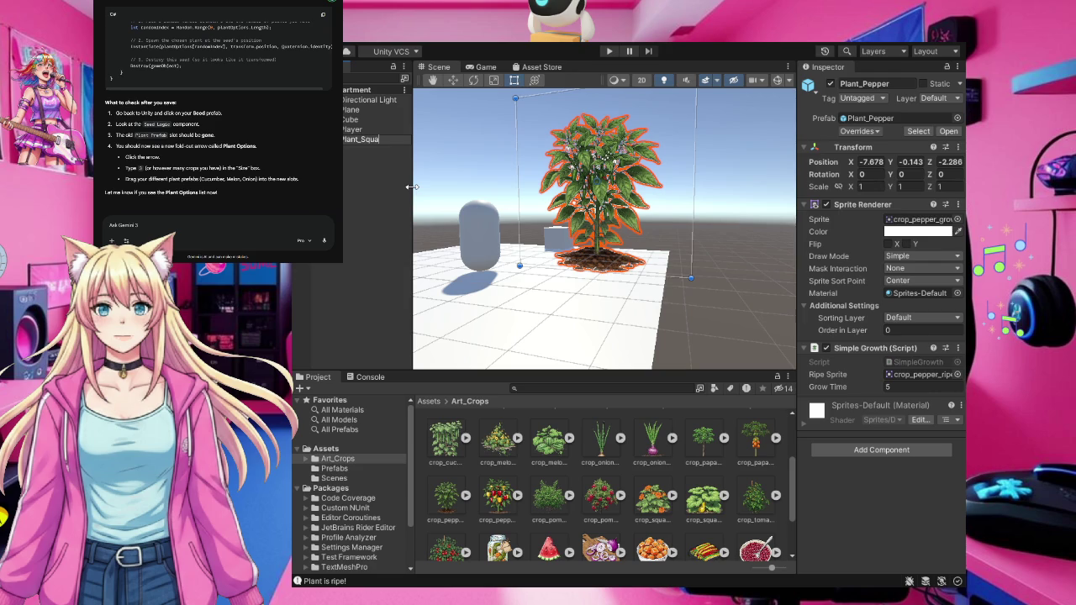
type("sh")
left_click(371, 181)
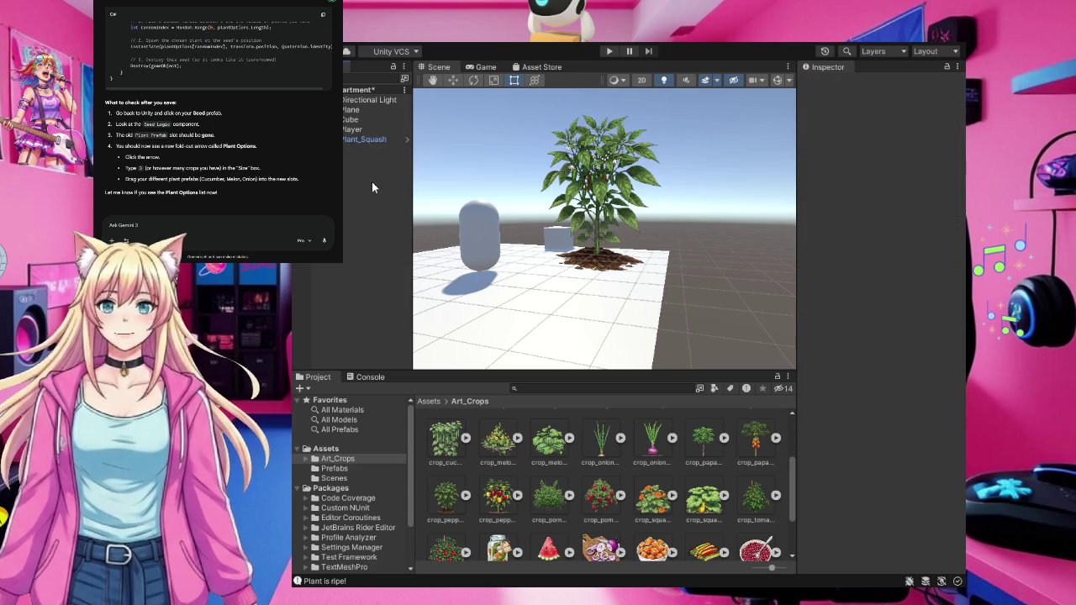
left_click(378, 141)
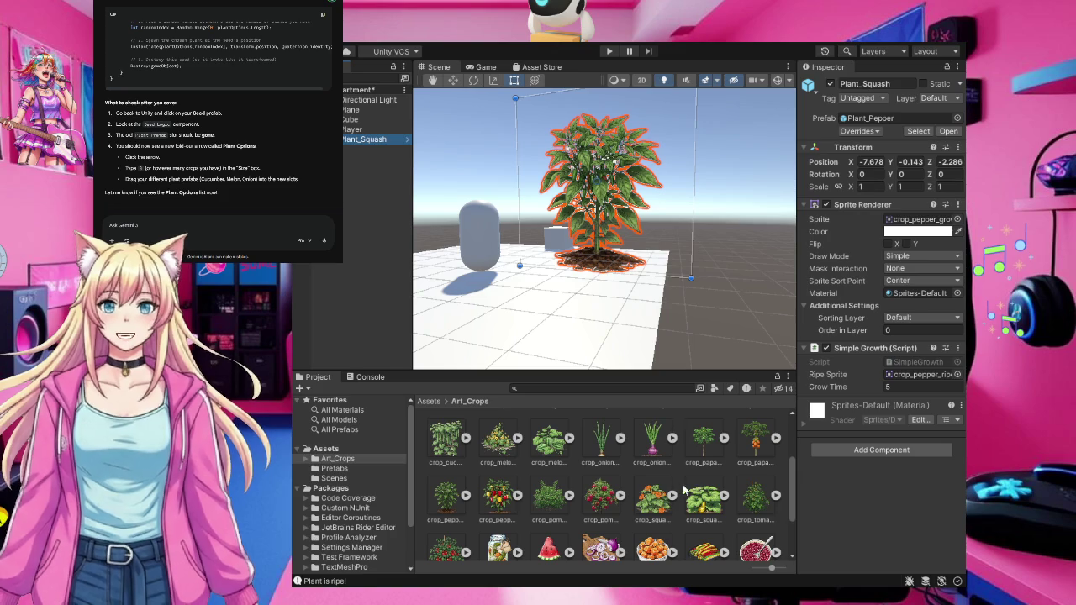
Set Sprite and Ripe Sprite to the crop_squash art, then save Plant_Squash as a prefab in Prefabs
left_click_drag(654, 503, 933, 220)
left_click_drag(706, 511, 900, 375)
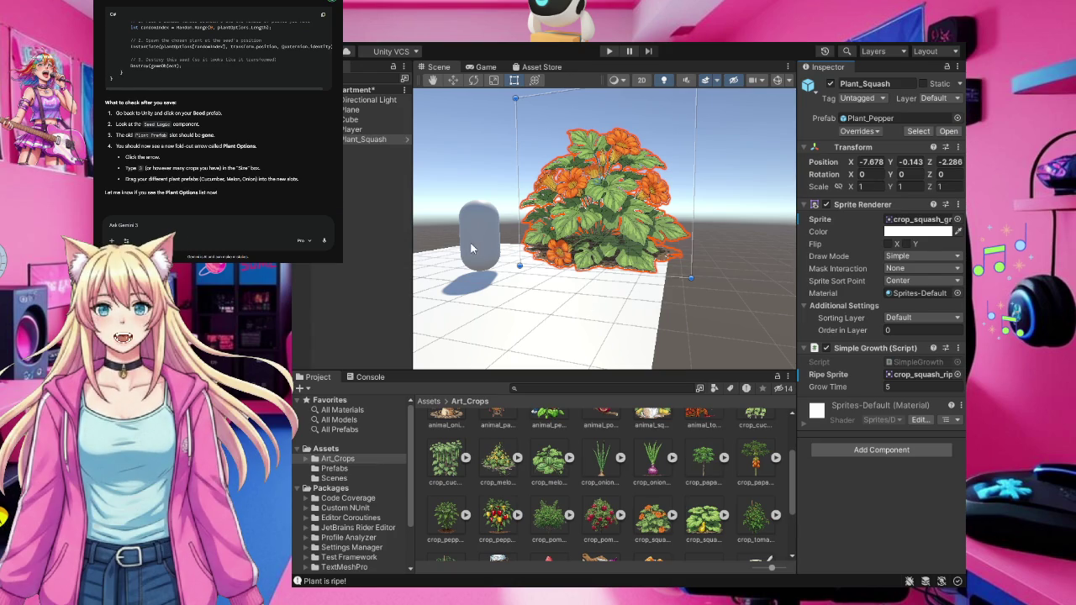
left_click(357, 467)
mouse_move(364, 441)
left_mouse_down()
mouse_move(383, 97)
mouse_move(353, 138)
mouse_move(418, 167)
mouse_move(595, 511)
left_mouse_up()
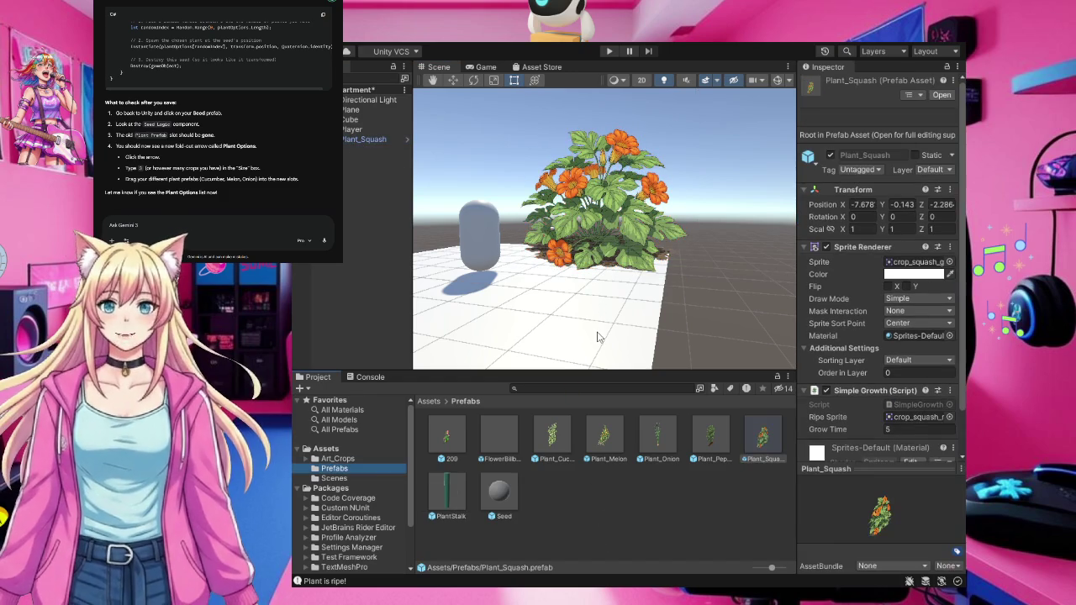
Set the Seed prefab's Plant Options size to 5 and put Plant_Squash in Element 4
left_click(500, 496)
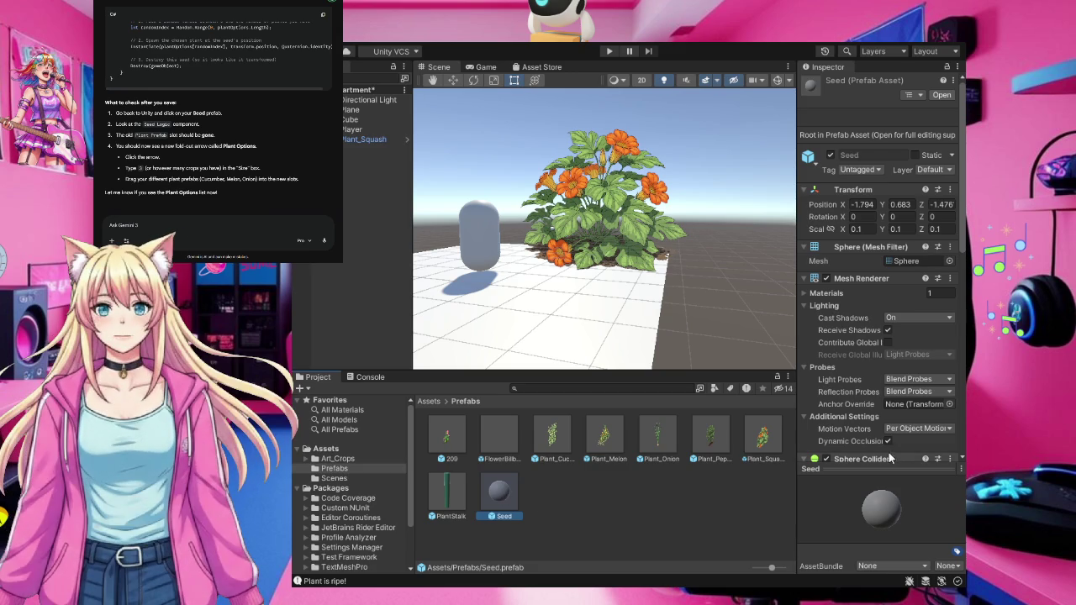
scroll(905, 373, "down", 10)
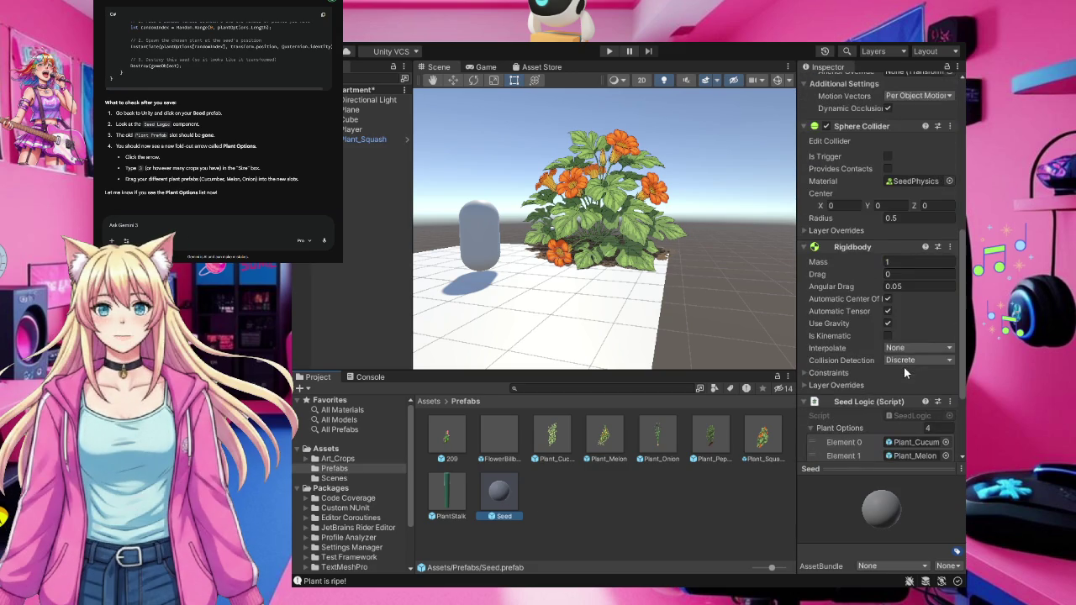
scroll(905, 370, "down", 1)
left_click(931, 395)
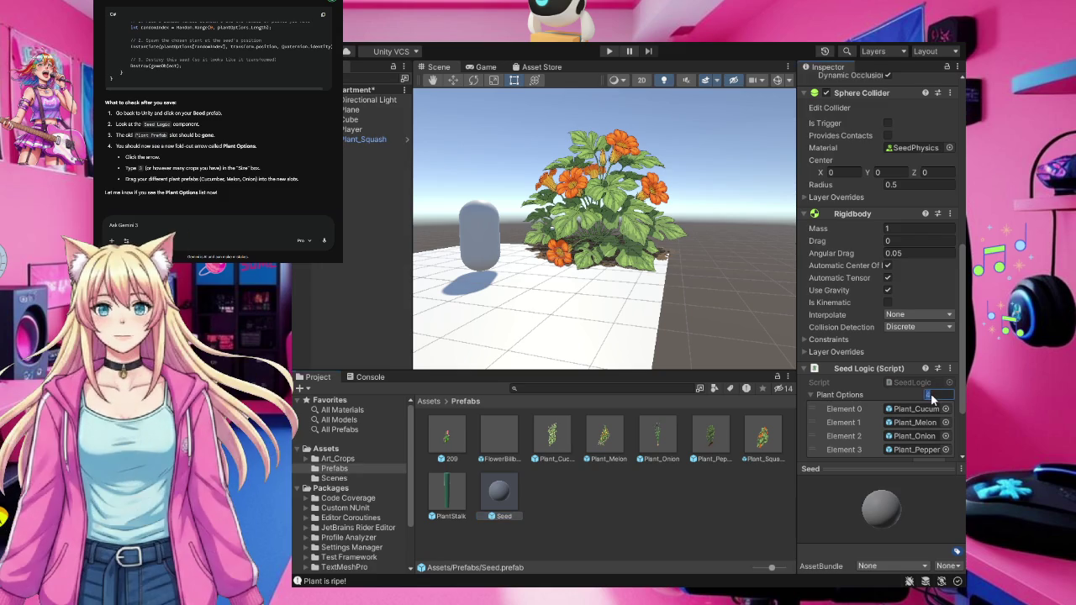
type("5")
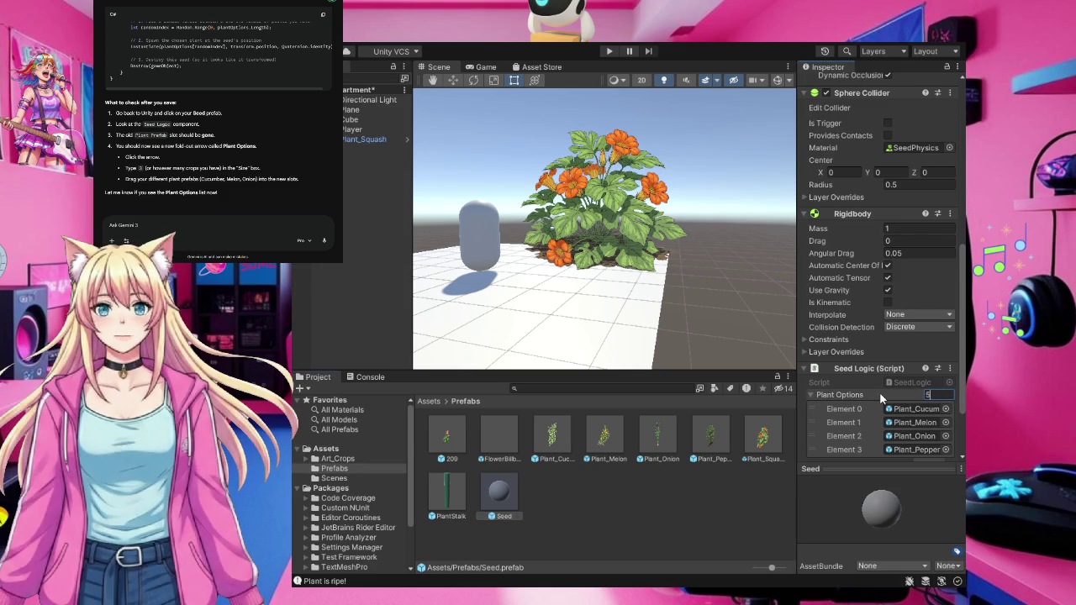
scroll(871, 396, "down", 2)
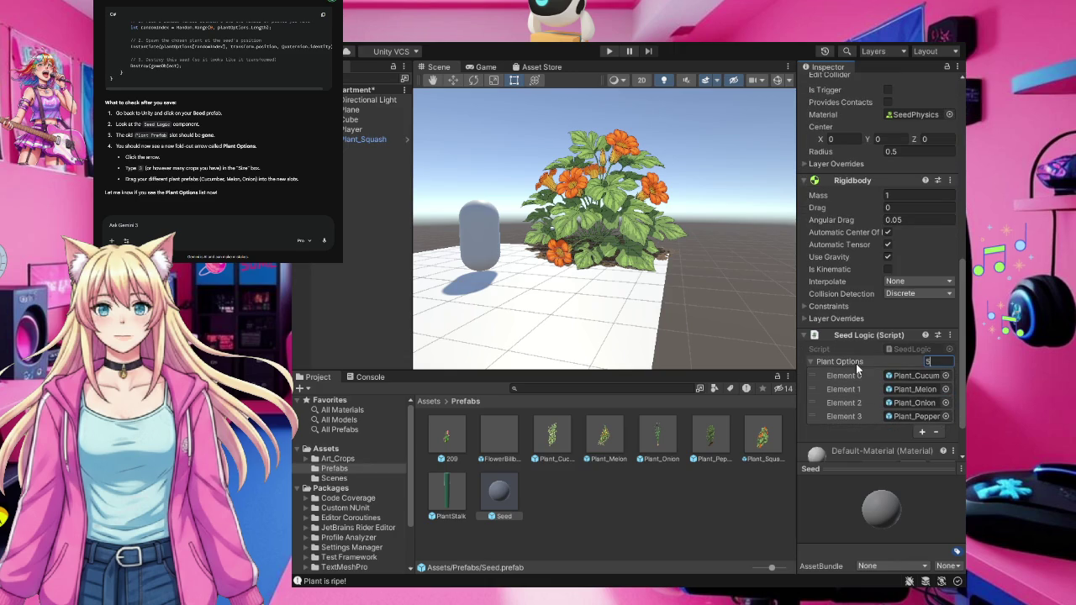
left_click(857, 363)
left_click(859, 379)
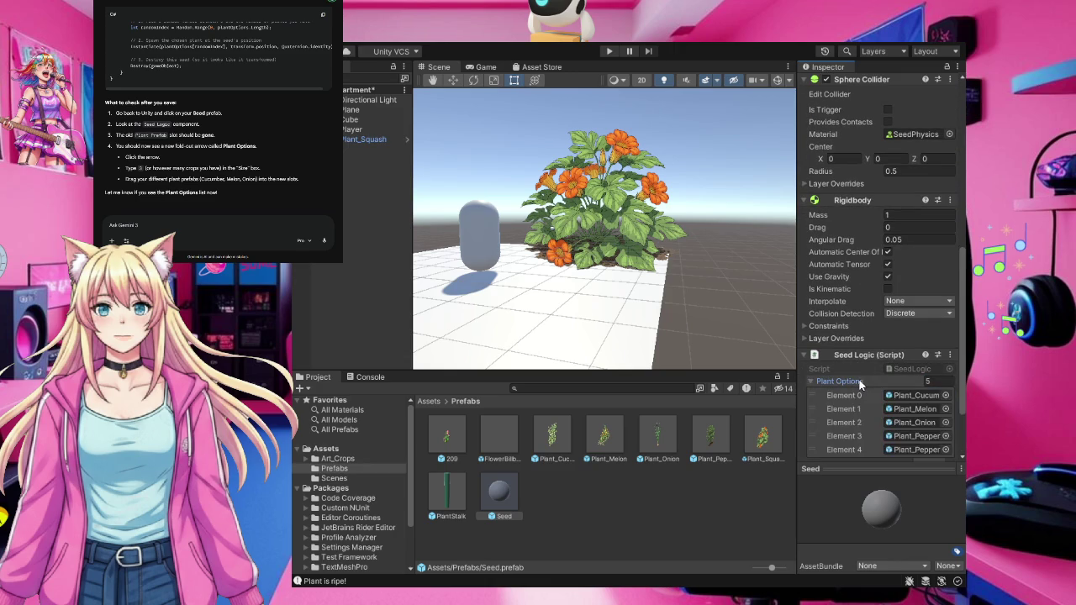
scroll(874, 412, "down", 4)
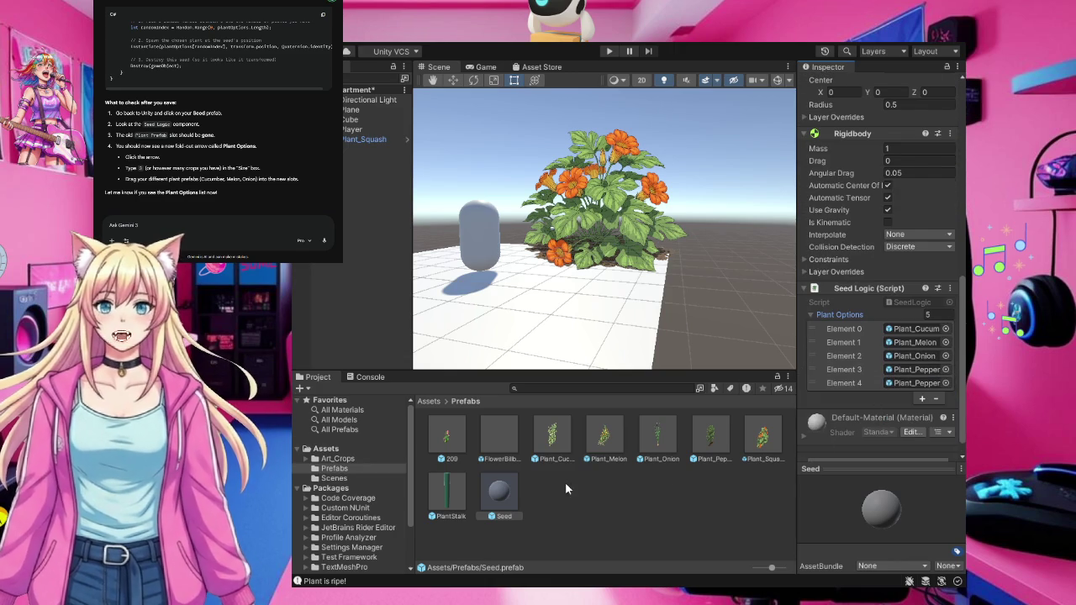
mouse_move(761, 433)
left_mouse_down()
mouse_move(883, 410)
mouse_move(903, 431)
left_mouse_up()
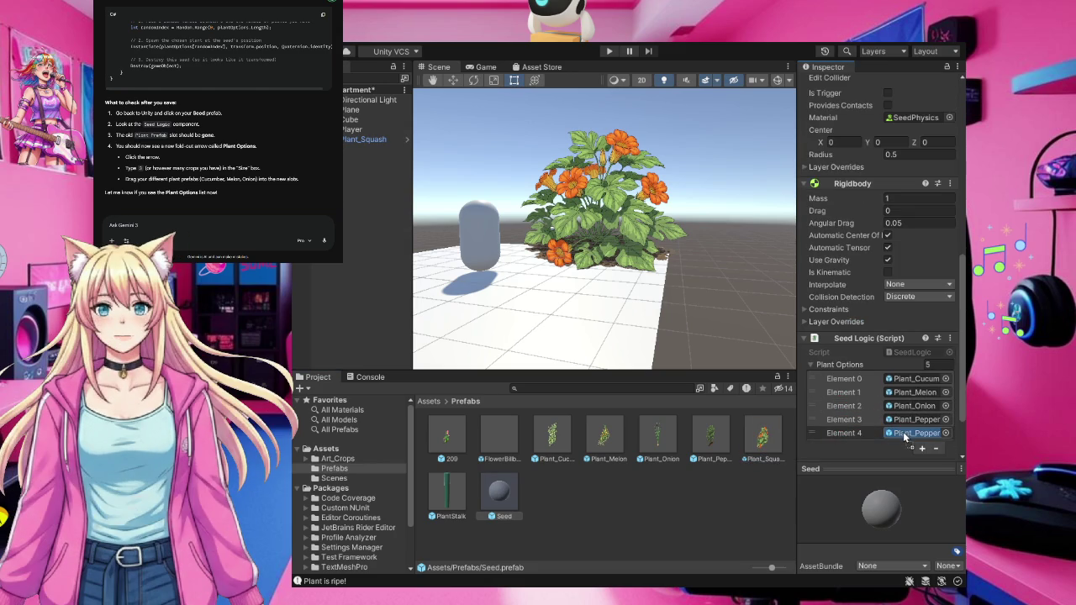
left_click(651, 501)
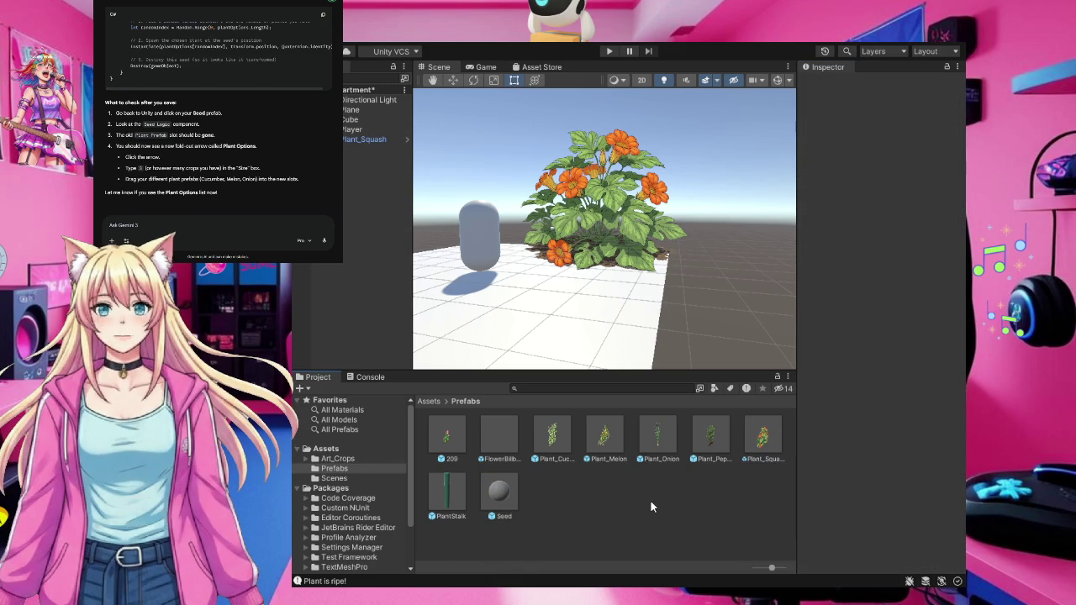
Rename the Plant_Squash object to Plant_Pomegrante
left_click(368, 140)
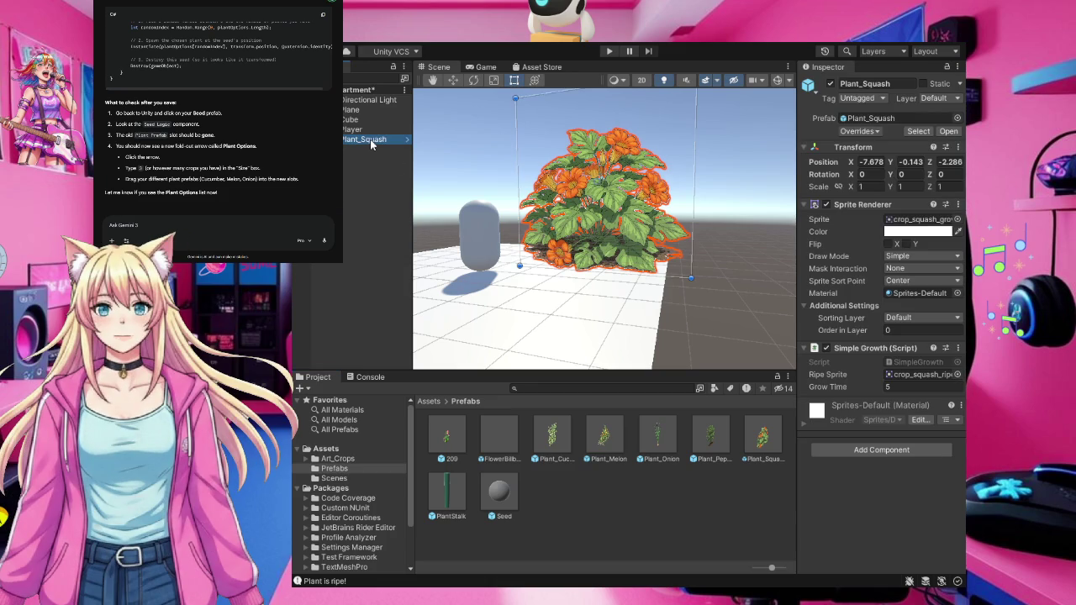
key("F2")
key("BackSpace")
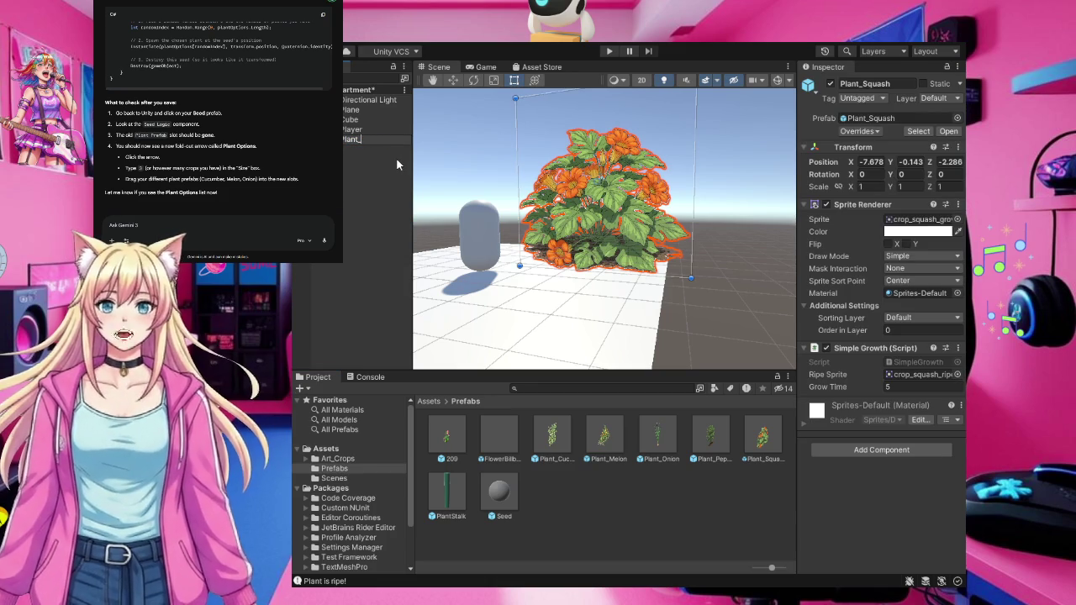
type("Pomegr")
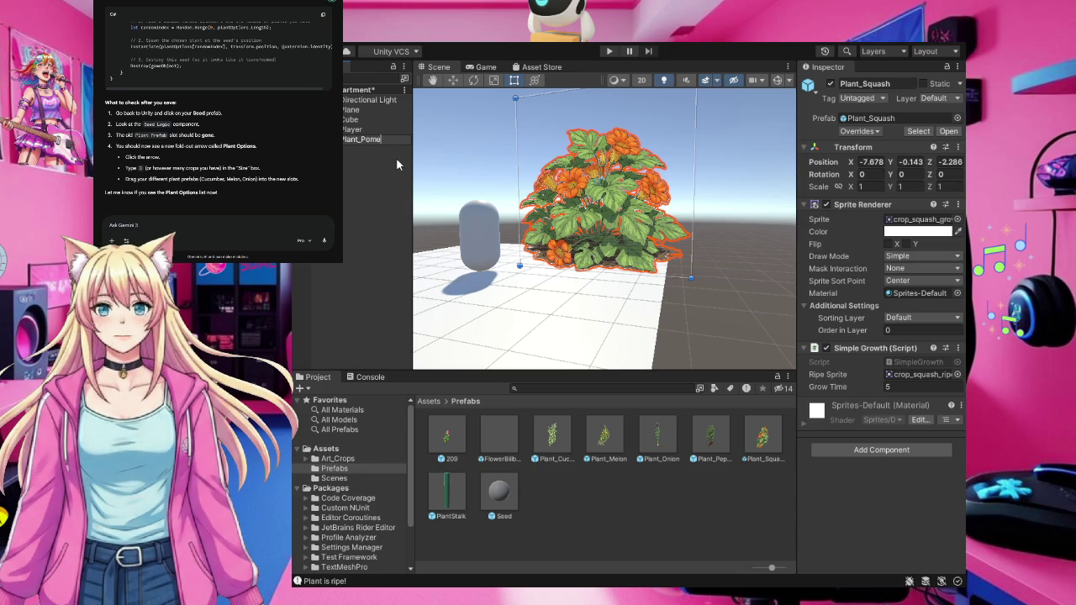
type("ant")
type("e")
key("Return")
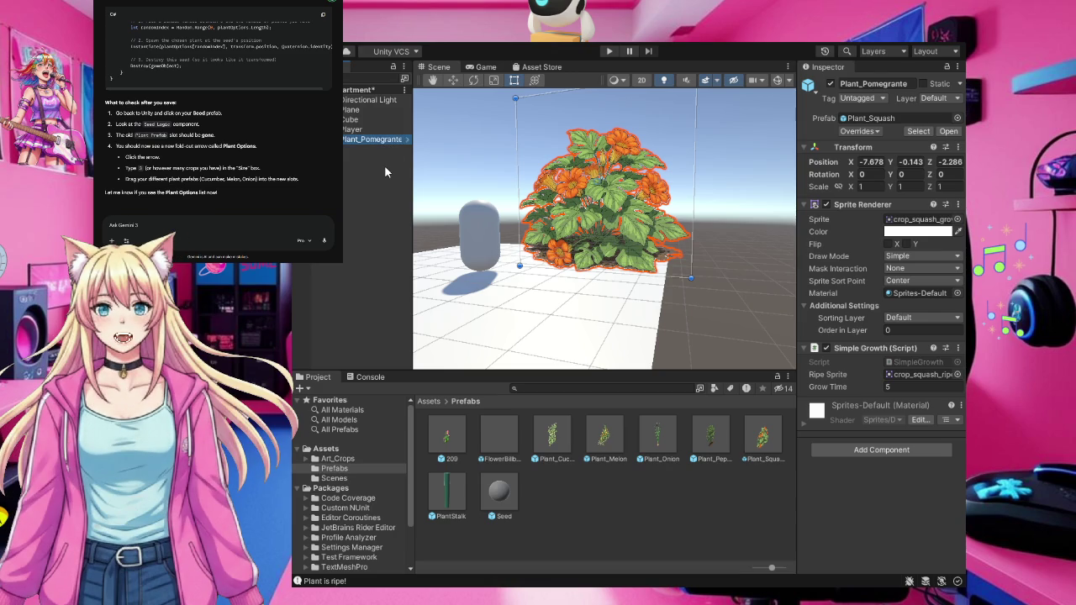
Set both Sprite and Ripe Sprite to the crop_pom pomegranate art from Art_Crops
left_click(337, 459)
scroll(613, 469, "down", 2)
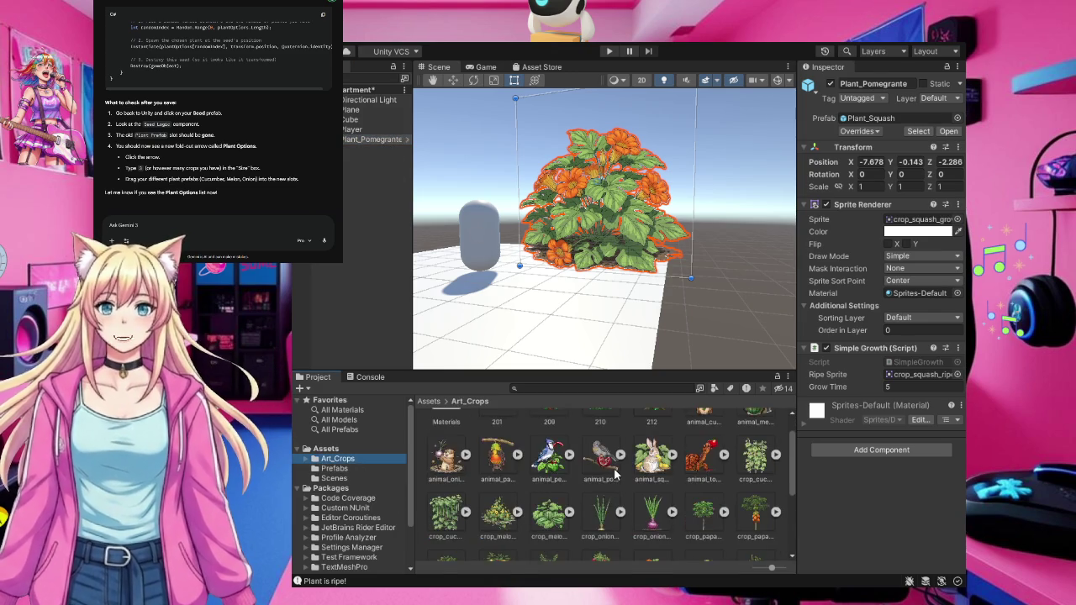
mouse_move(543, 542)
left_mouse_down()
mouse_move(596, 519)
mouse_move(775, 374)
mouse_move(656, 446)
left_mouse_up()
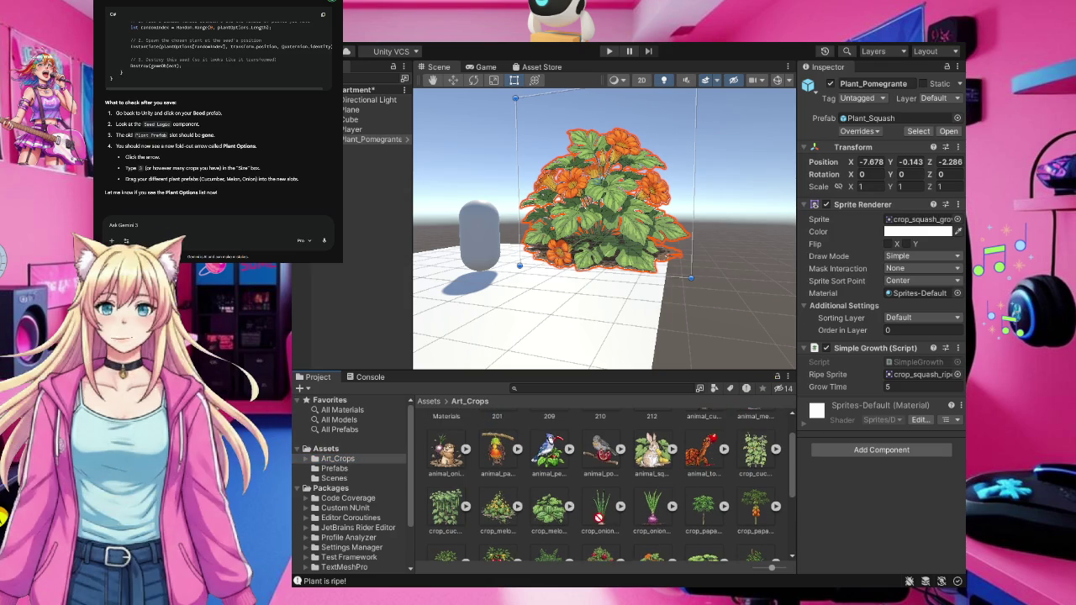
scroll(554, 499, "down", 1)
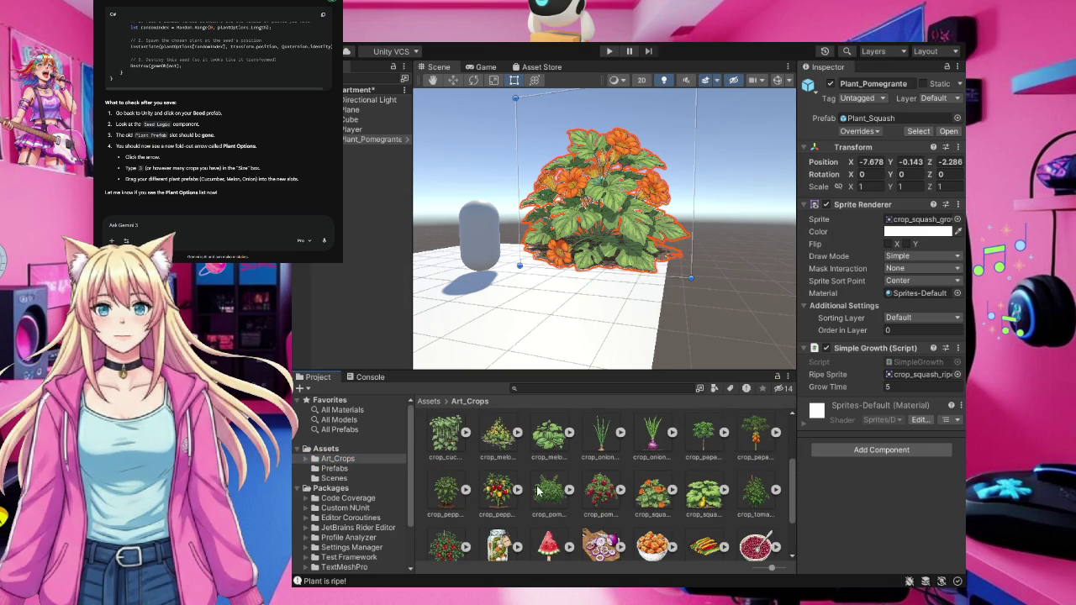
mouse_move(547, 492)
left_mouse_down()
mouse_move(640, 395)
mouse_move(919, 232)
mouse_move(921, 220)
left_mouse_up()
mouse_move(604, 500)
left_mouse_down()
mouse_move(801, 358)
mouse_move(900, 368)
mouse_move(908, 381)
left_mouse_up()
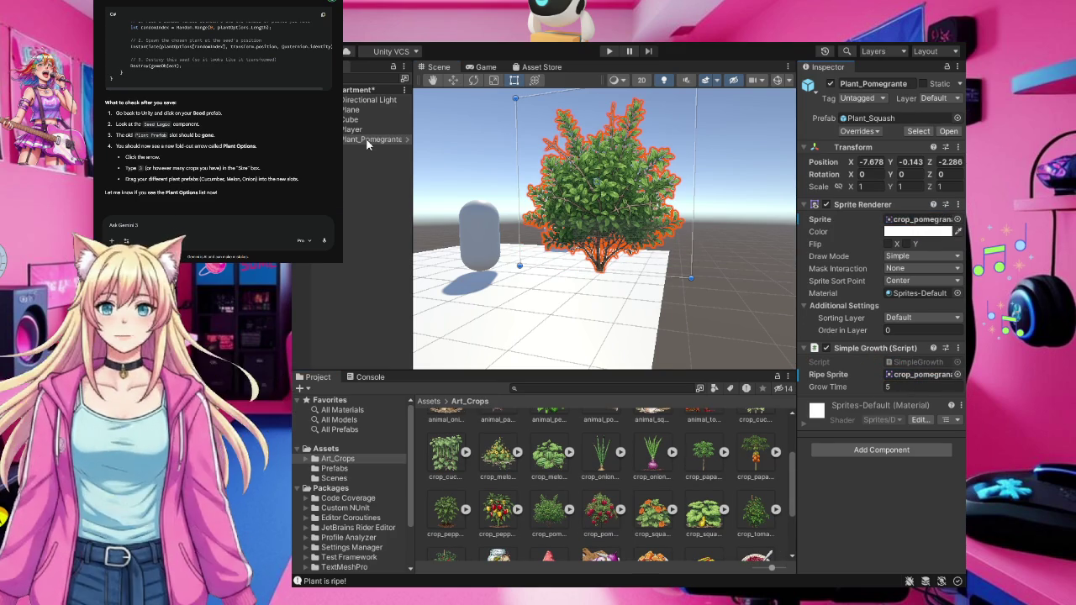
left_click(331, 469)
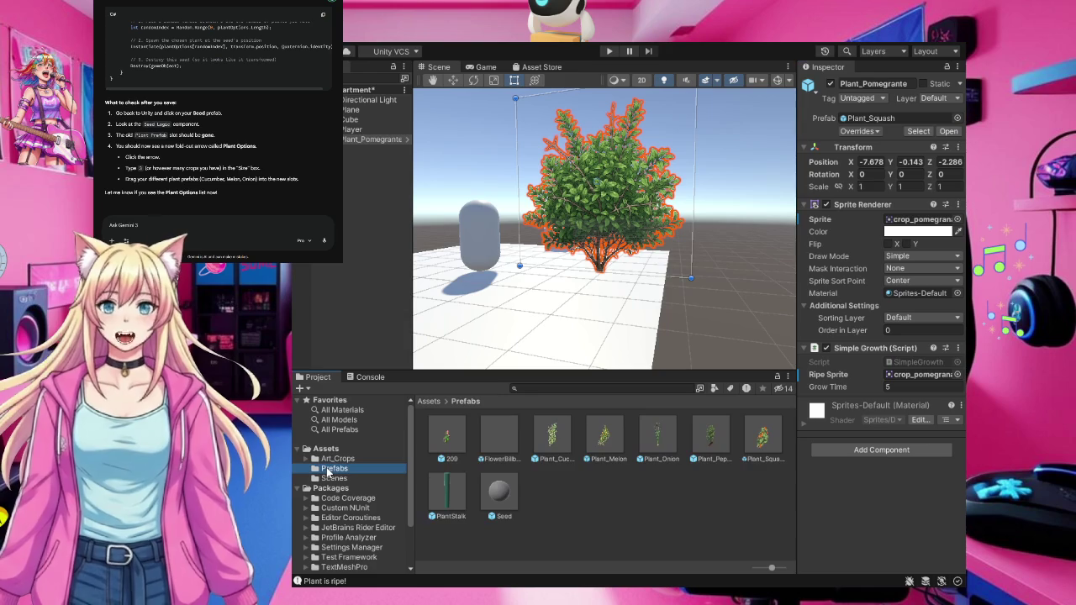
Save Plant_Pomegrante as a prefab and assign it to Element 5 of Seed's six Plant Options
mouse_move(360, 138)
left_mouse_down()
mouse_move(526, 329)
mouse_move(580, 506)
left_mouse_up()
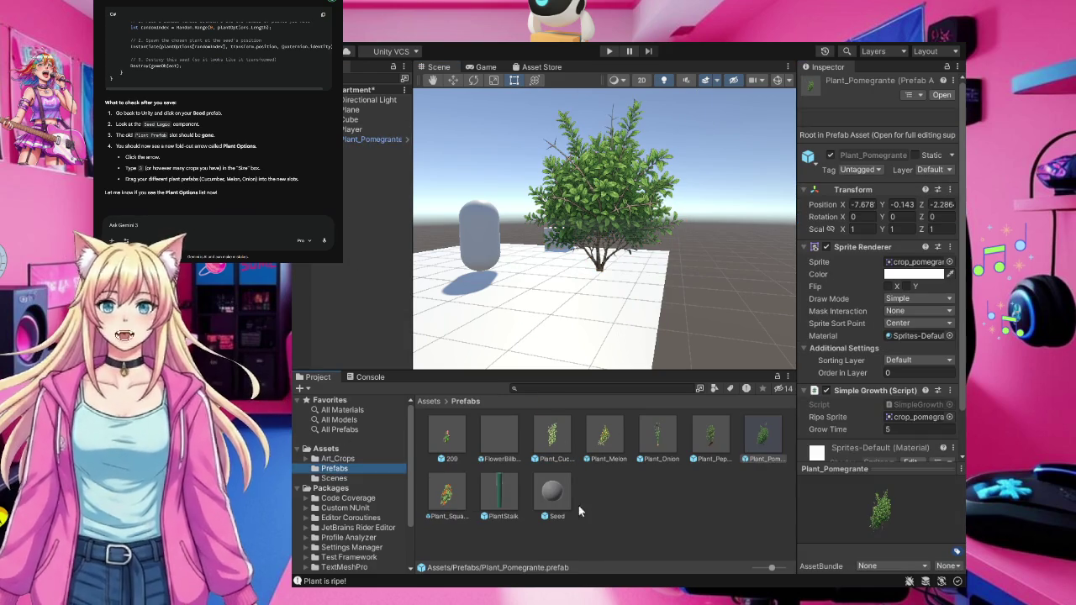
left_click(552, 497)
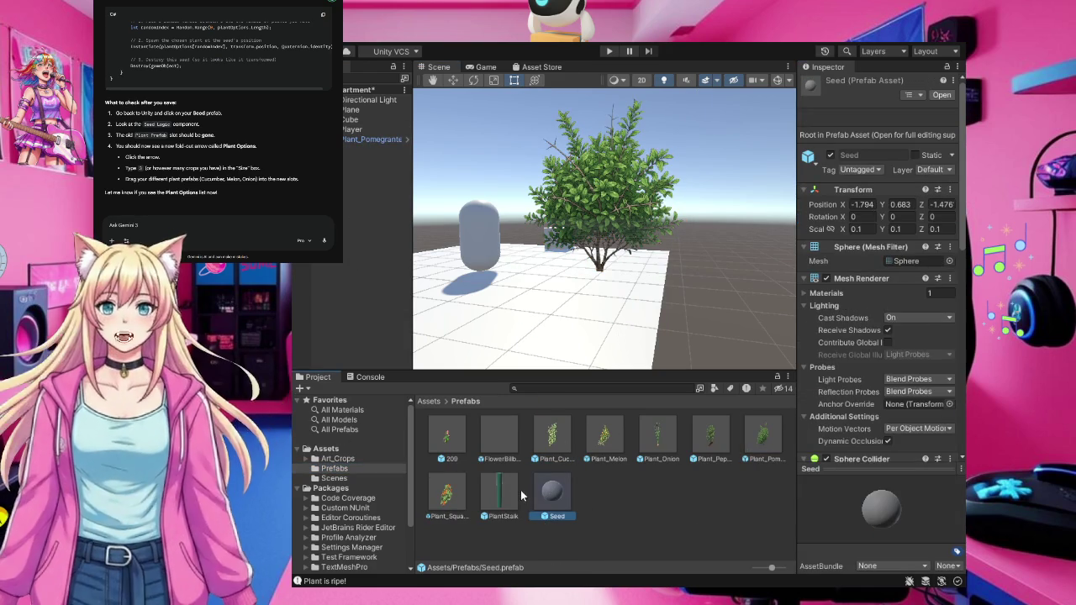
scroll(920, 330, "down", 5)
scroll(920, 330, "down", 3)
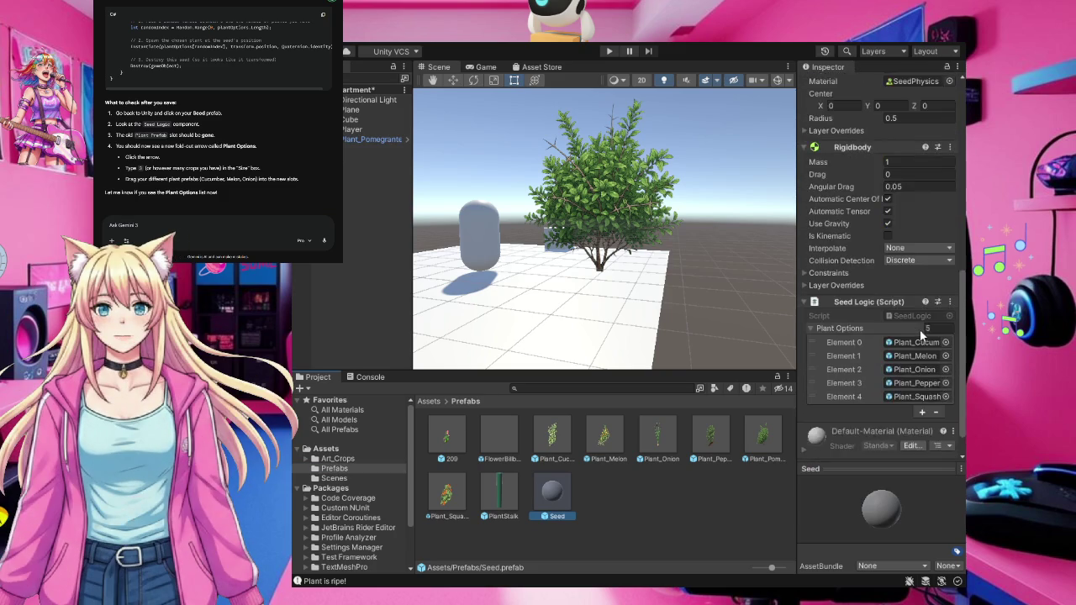
scroll(925, 345, "up", 1)
left_click(931, 363)
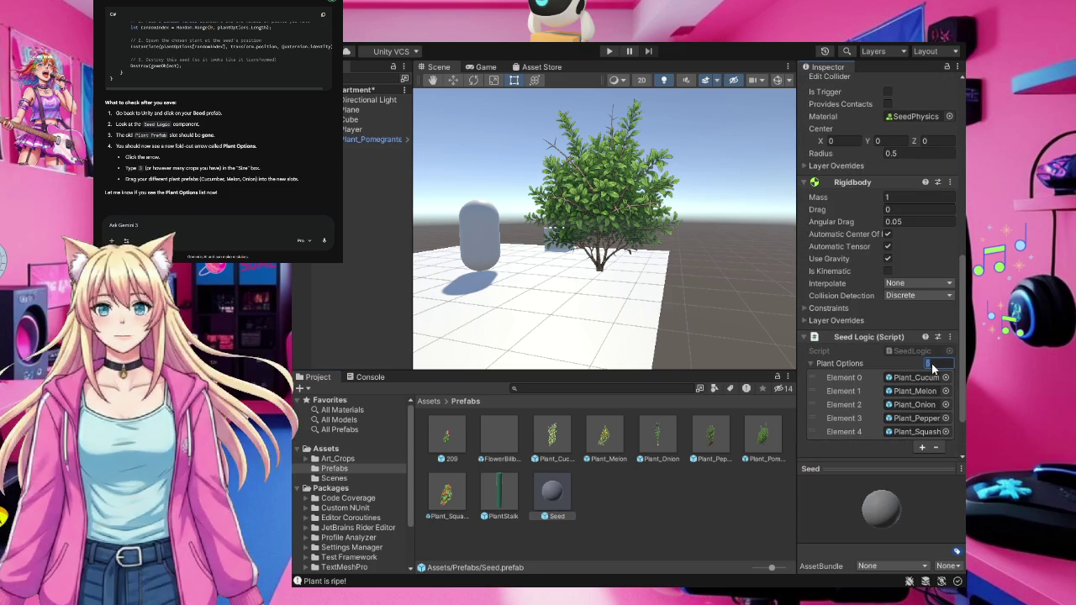
type("6")
left_click(900, 363)
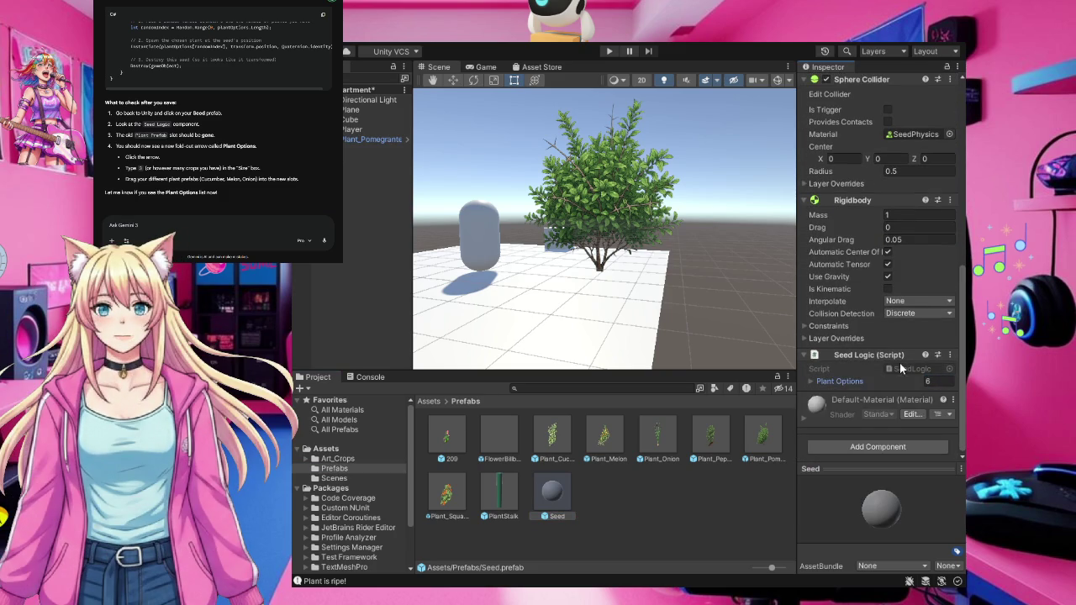
left_click(861, 381)
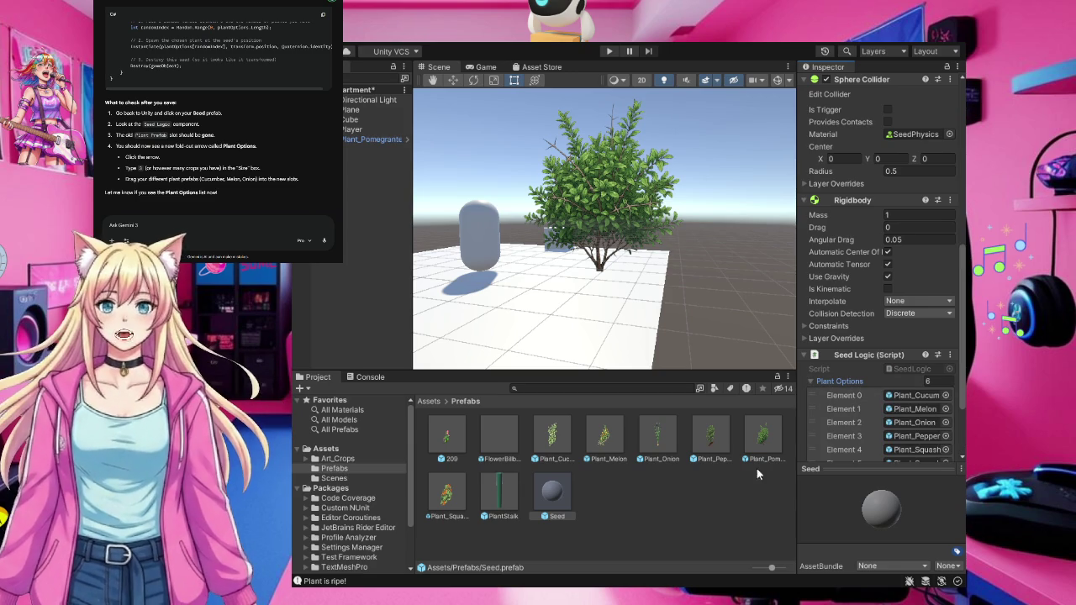
scroll(864, 415, "down", 3)
left_click_drag(769, 435, 915, 397)
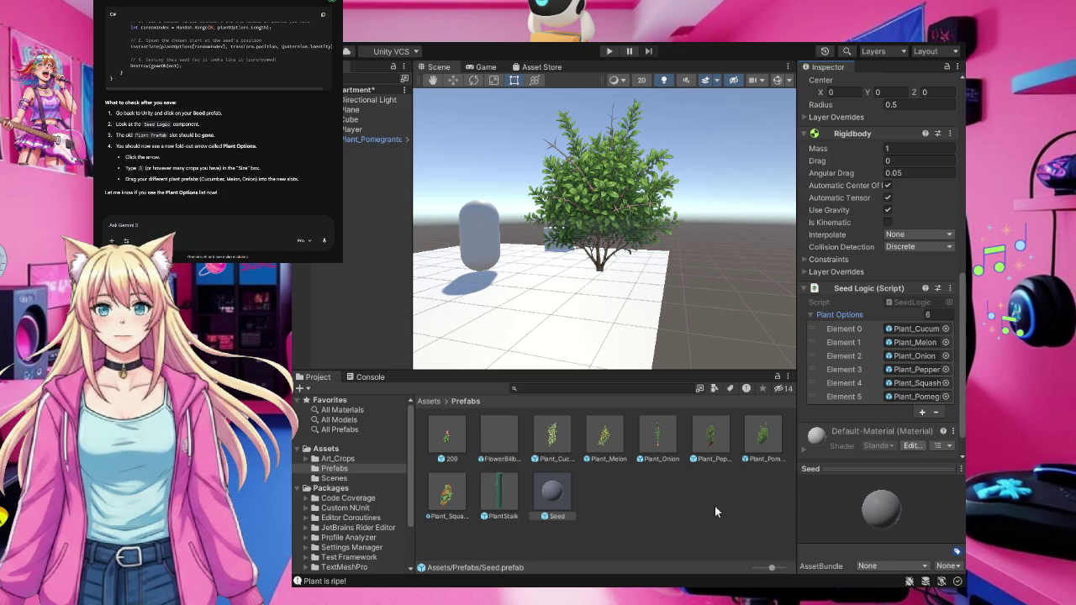
left_click(716, 508)
left_click(374, 139)
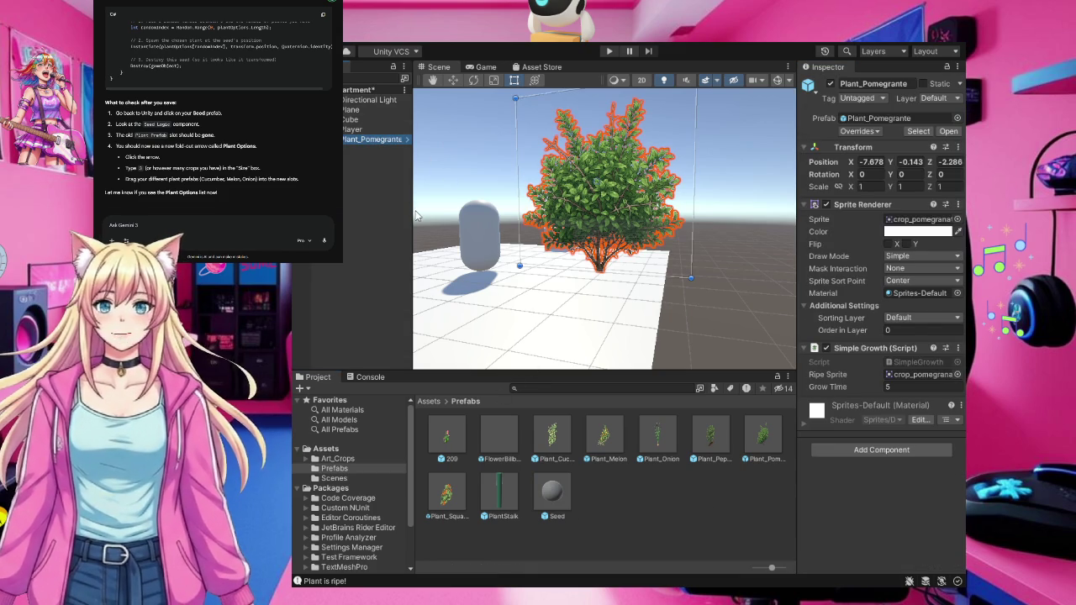
Rename the pomegranate plant object to Plant_Papaya
key("F2")
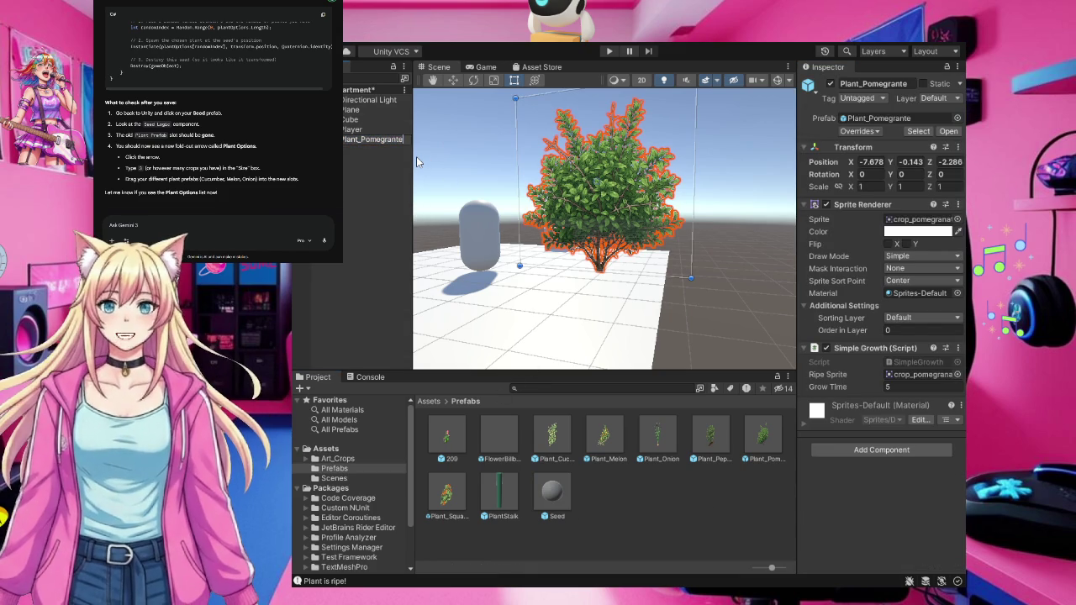
key("BackSpace")
key("BackSpace")
key("BackSpace")
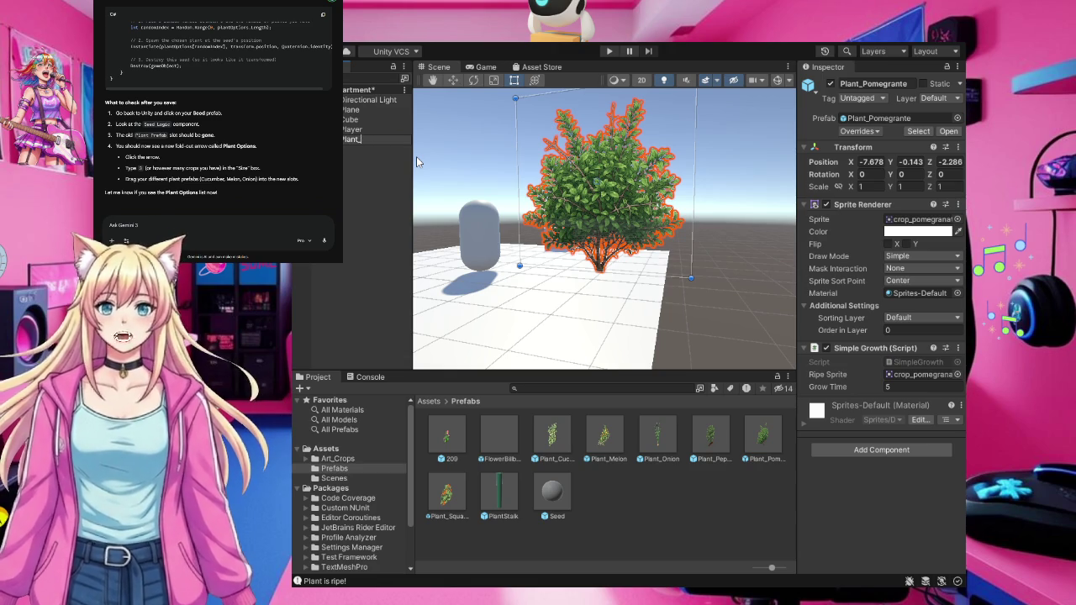
type("_Pa")
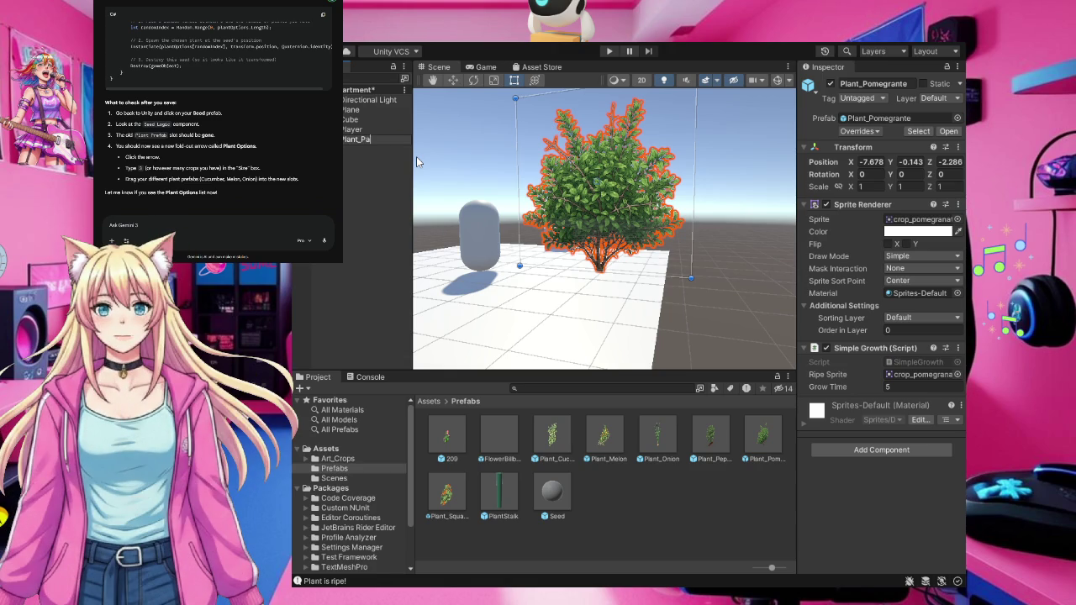
type("paya")
left_click(375, 172)
left_click(377, 140)
Set Plant_Papaya's Sprite and Ripe Sprite to the papaya art from Art_Crops
left_click(337, 459)
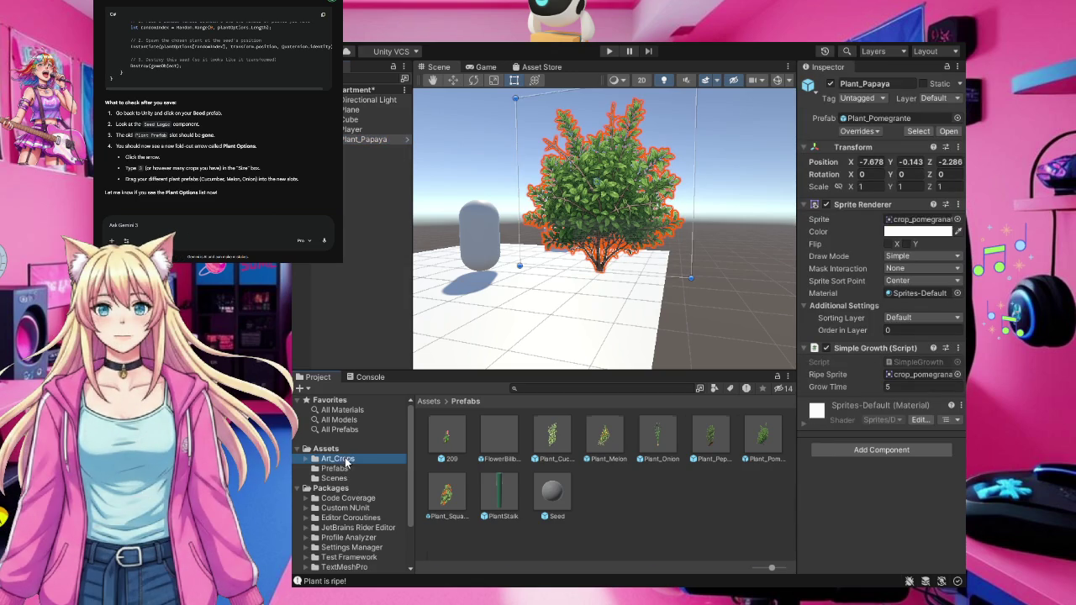
scroll(665, 471, "down", 1)
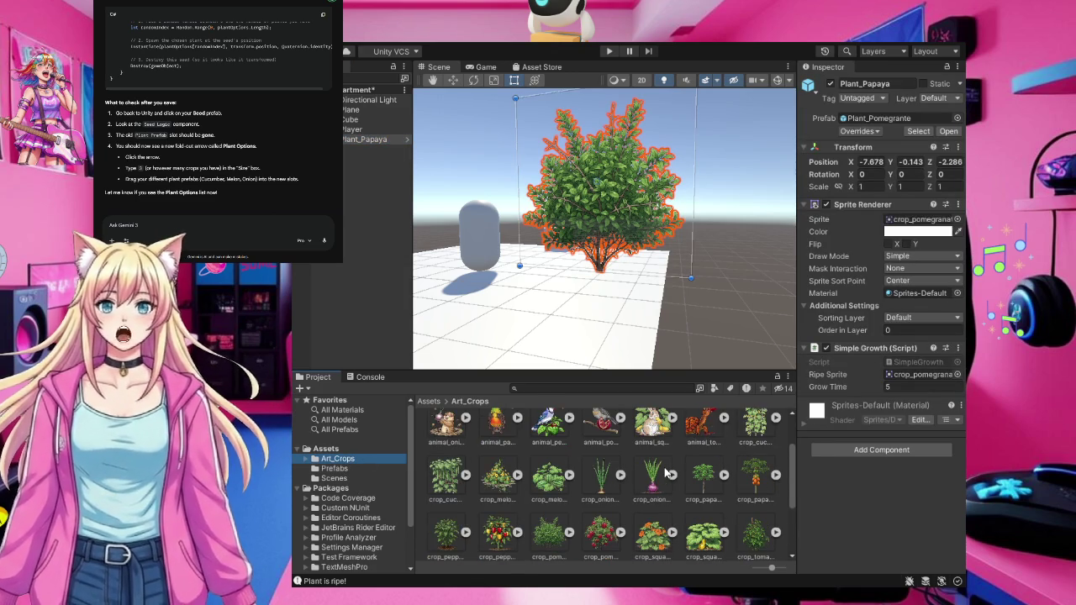
scroll(665, 472, "down", 1)
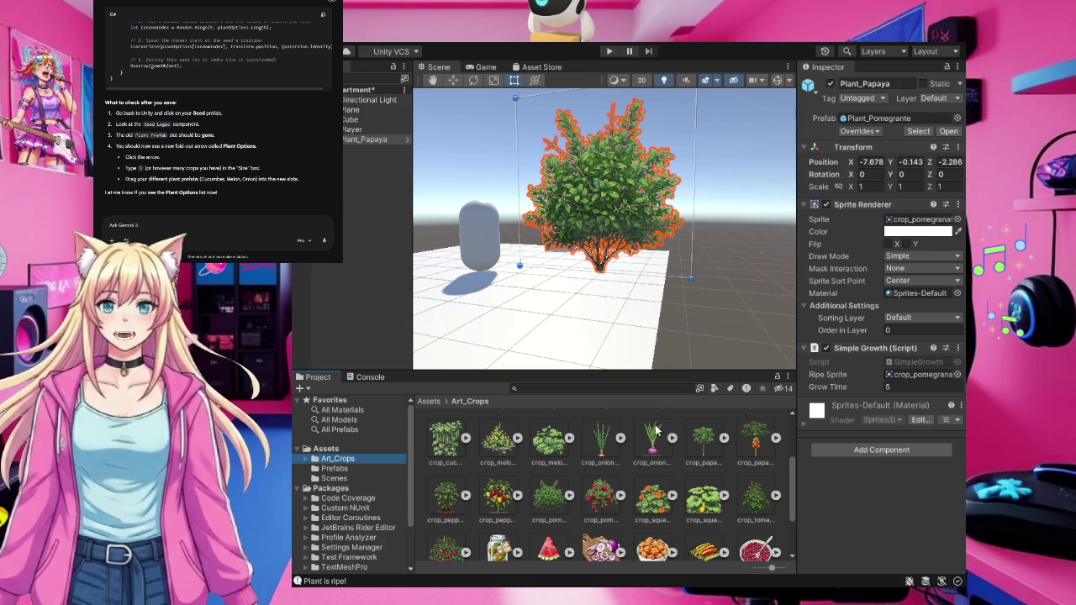
left_click(705, 445)
mouse_move(706, 448)
left_mouse_down()
mouse_move(774, 237)
mouse_move(903, 241)
mouse_move(922, 224)
left_mouse_up()
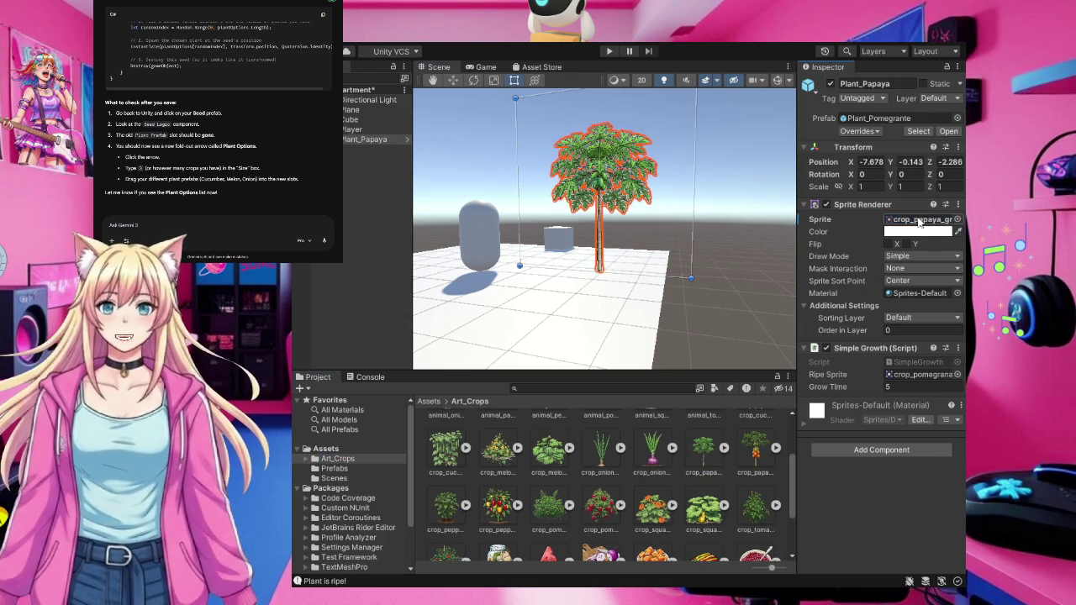
left_click(754, 454)
key("ctrl+z")
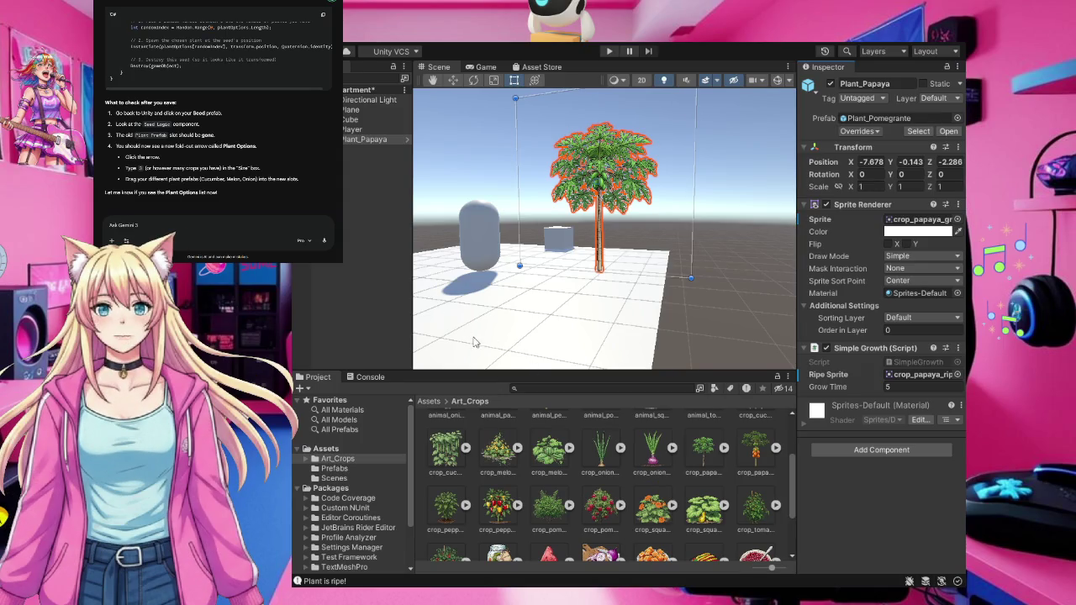
left_click(349, 468)
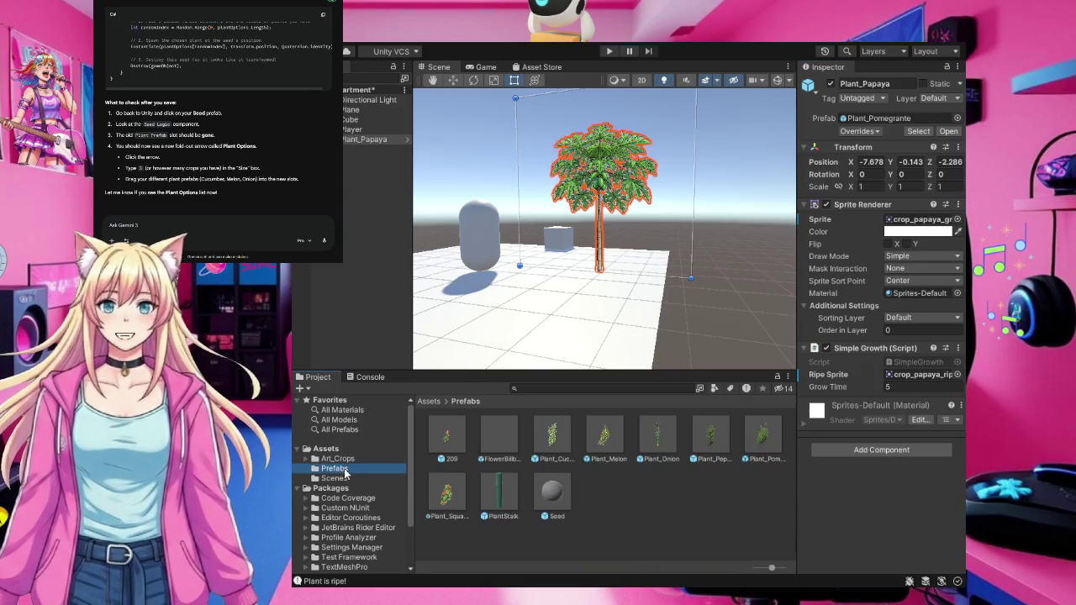
Raise the Seed prefab's Plant Options size to 7 and expand the list
left_click(643, 516)
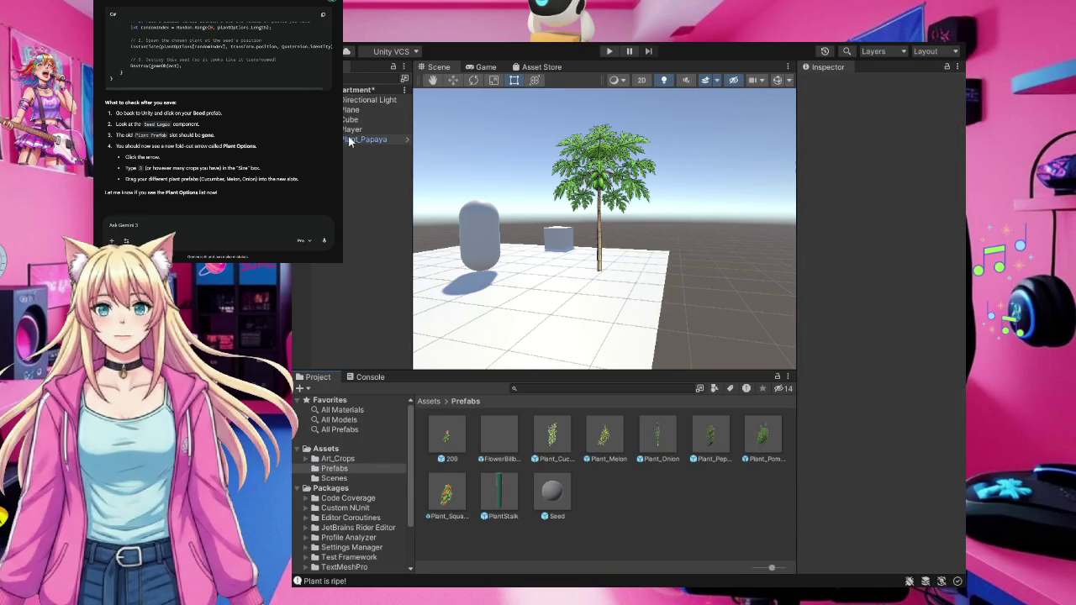
left_click(505, 318)
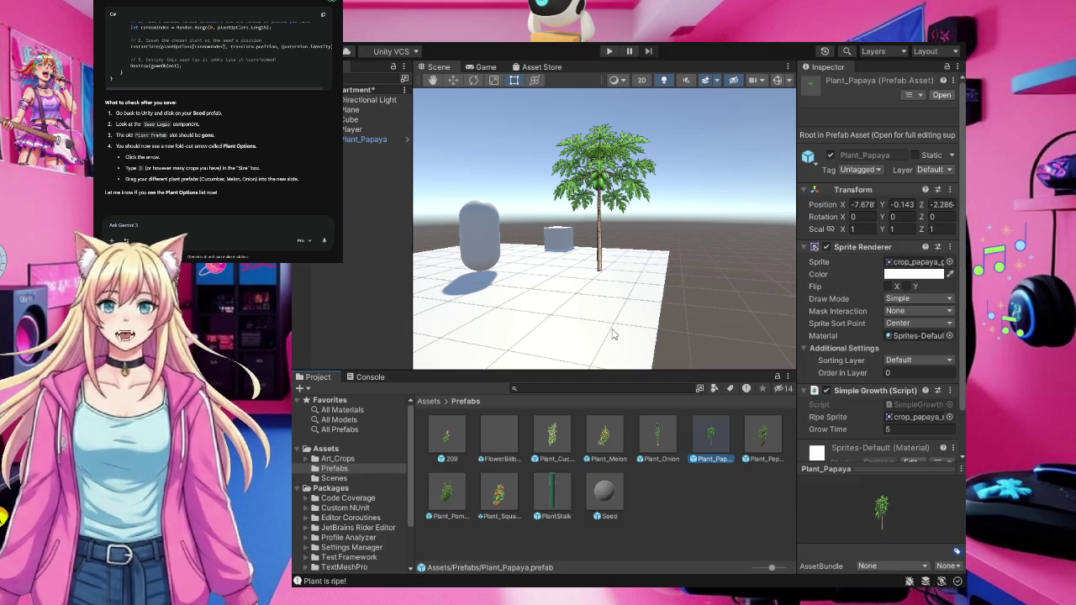
left_click(612, 492)
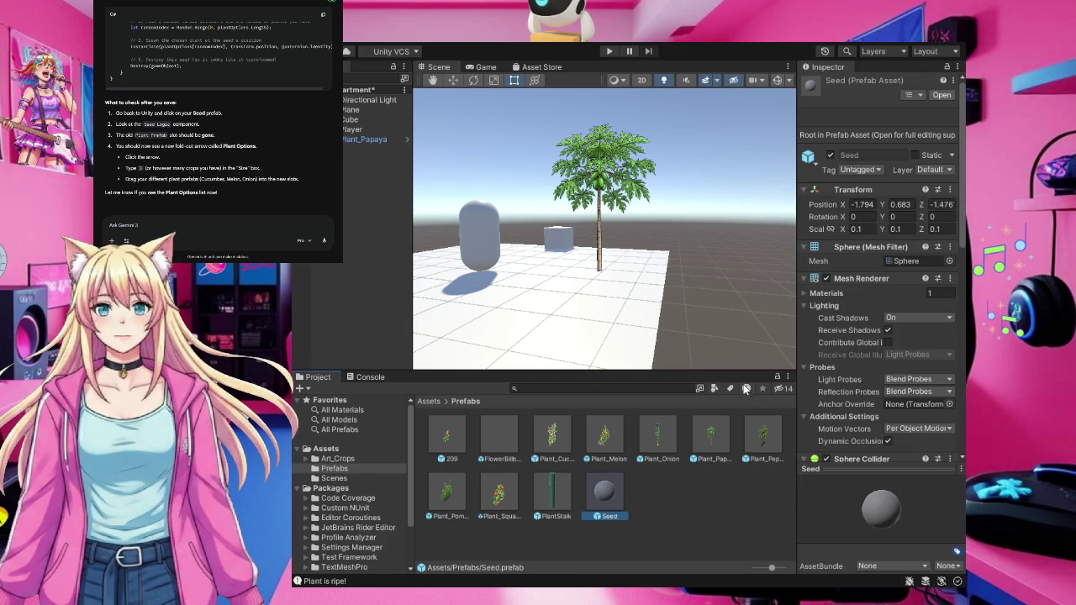
scroll(893, 303, "down", 5)
scroll(894, 303, "down", 5)
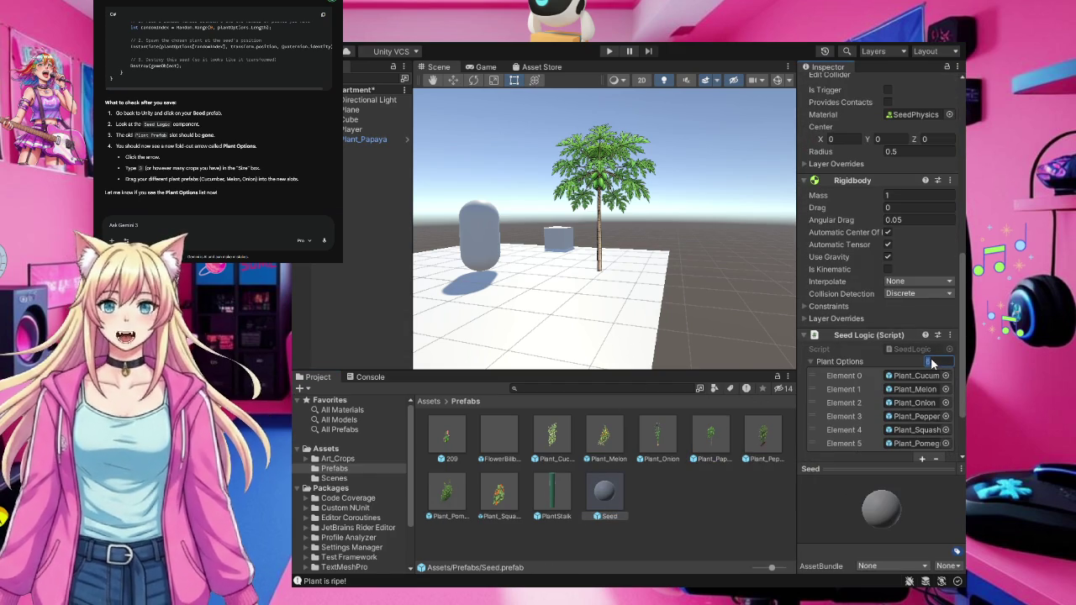
type("7")
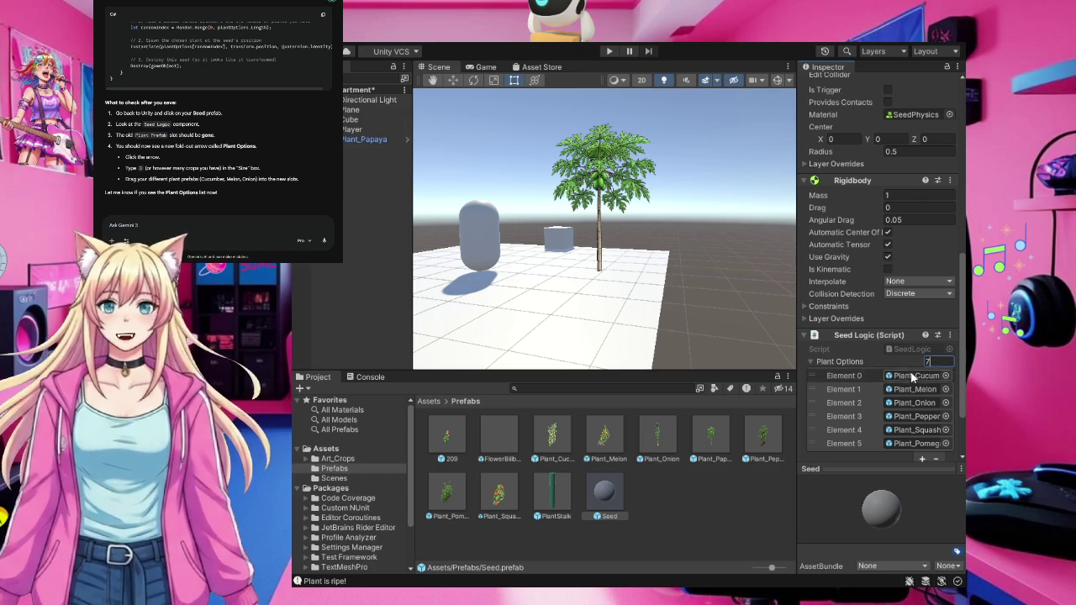
left_click(873, 363)
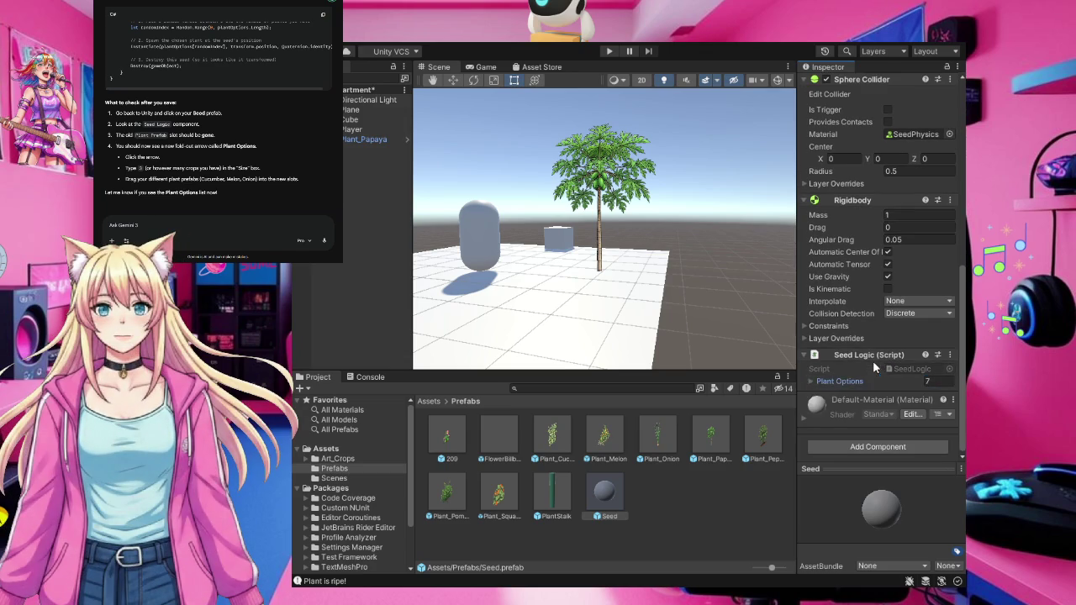
left_click(859, 380)
scroll(866, 380, "down", 3)
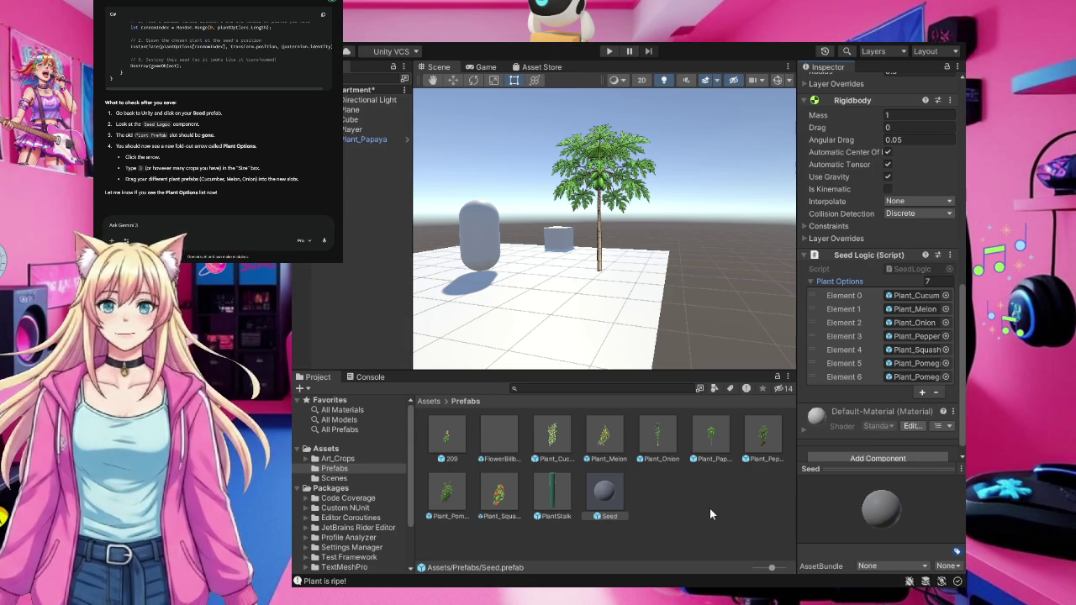
Assign the Plant_Papaya prefab to Element 6 of Seed's Plant Options
left_click(383, 141)
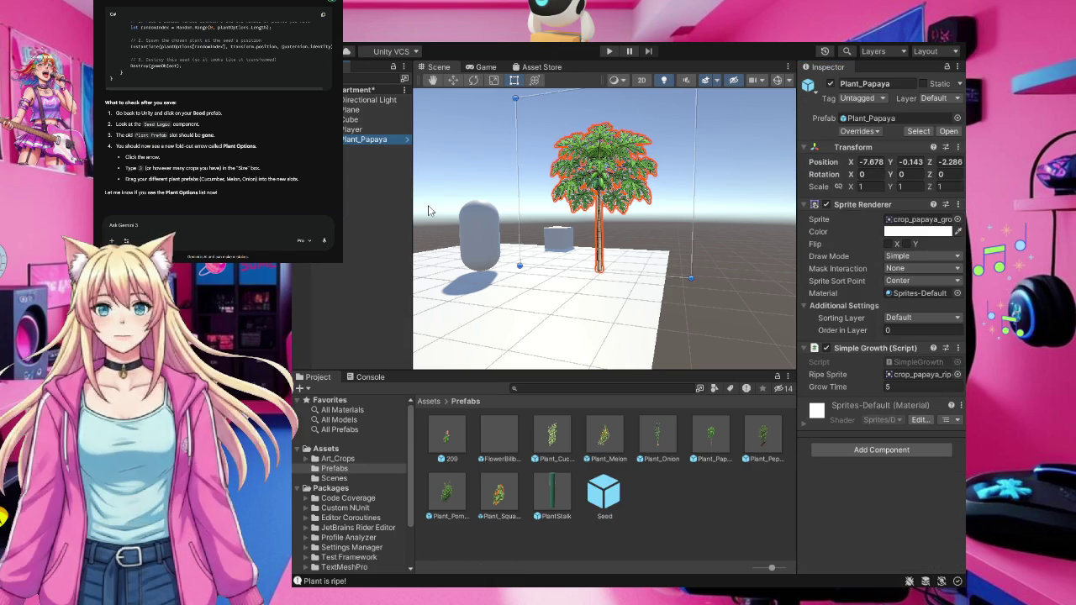
left_click(688, 502)
left_click(599, 499)
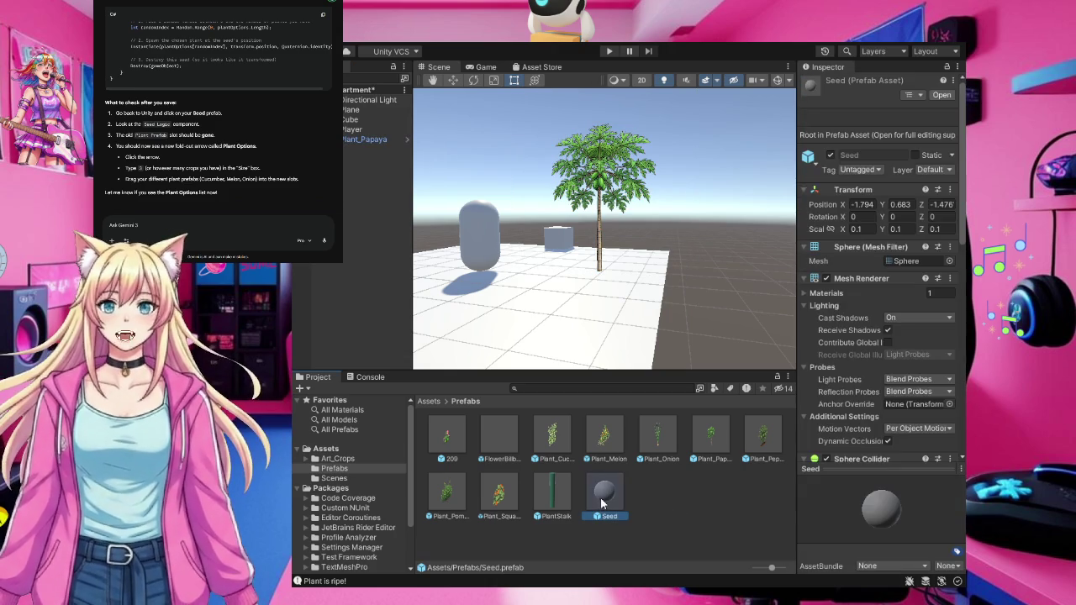
scroll(855, 356, "down", 5)
scroll(855, 356, "down", 8)
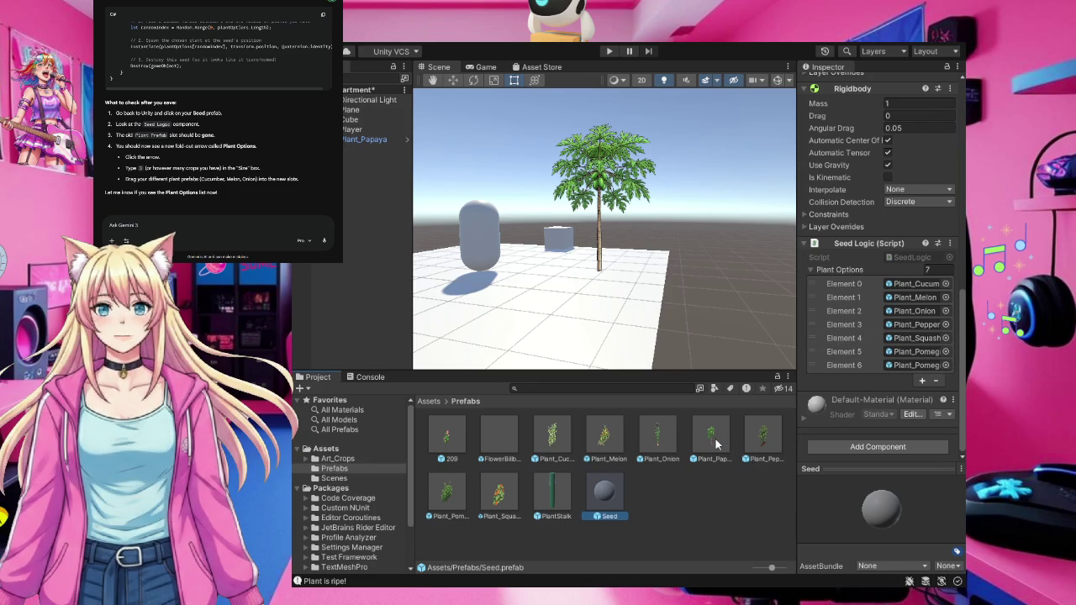
mouse_move(711, 444)
left_mouse_down()
mouse_move(781, 434)
mouse_move(898, 371)
left_mouse_up()
scroll(898, 378, "down", 3)
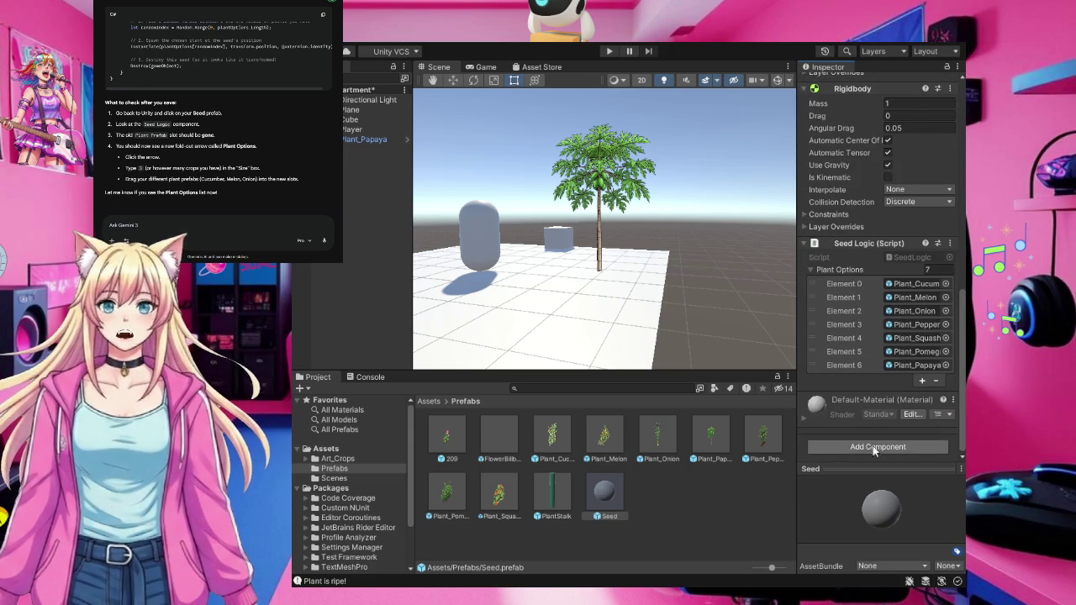
left_click(746, 526)
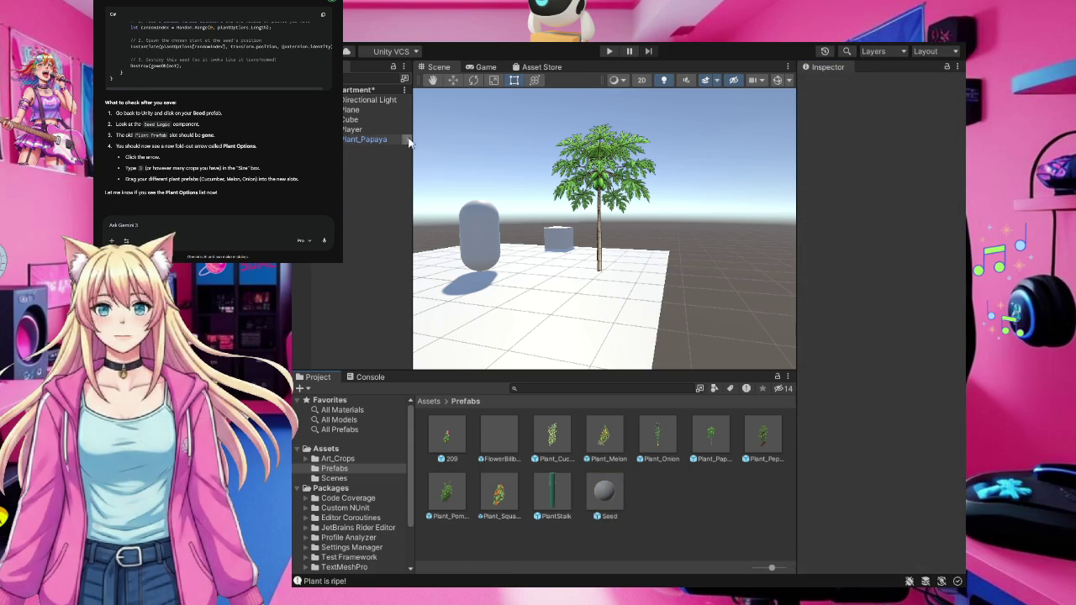
Rename the Plant_Papaya object to Plant_Tomato, fixing the extra trailing letter
left_click(374, 138)
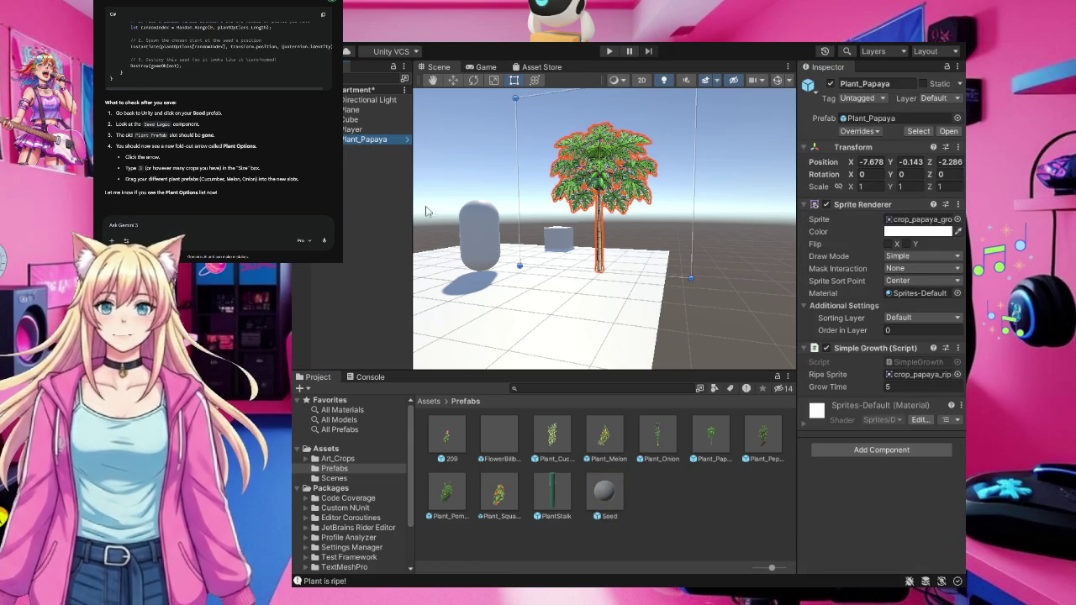
key("F2")
key("BackSpace")
key("BackSpace")
key("BackSpace")
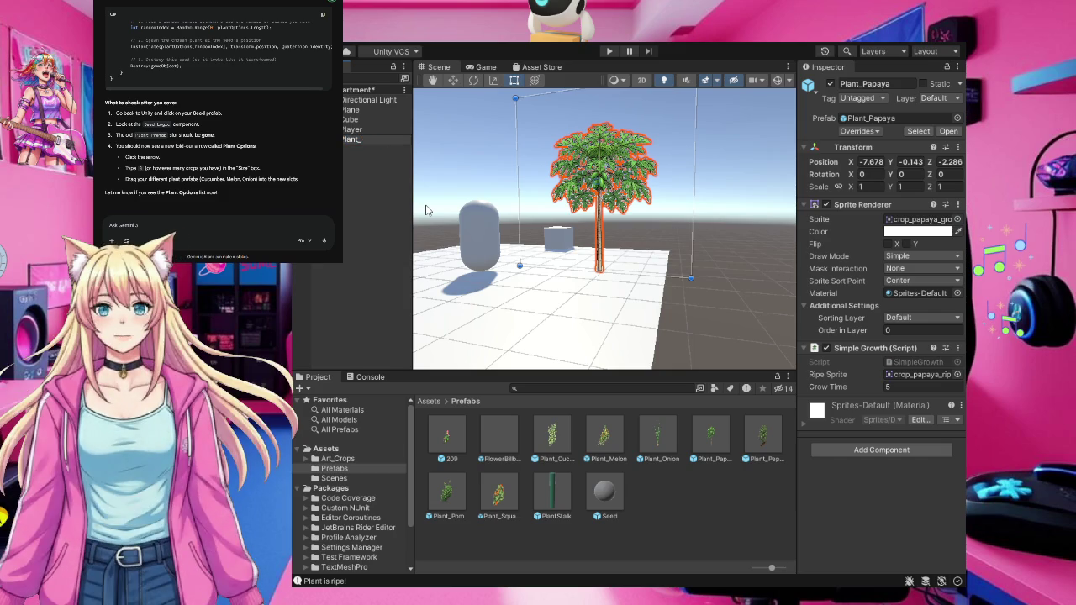
type("Tomatoe")
key("BackSpace")
Confirm the Plant_Tomato name and set its Sprite and Ripe Sprite to the tomato art
left_click(386, 202)
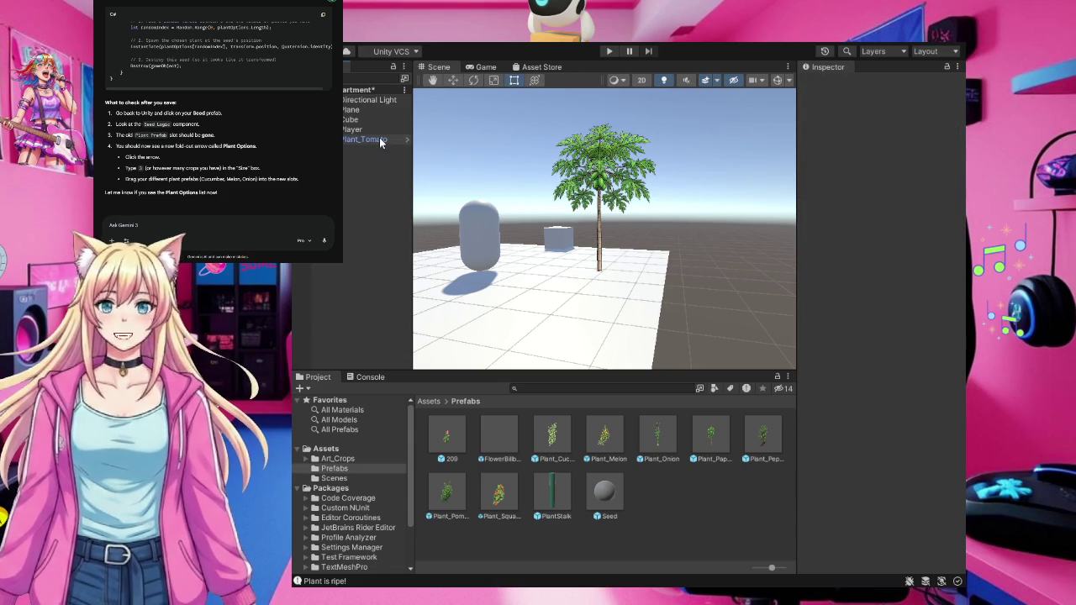
left_click(380, 141)
left_click(344, 459)
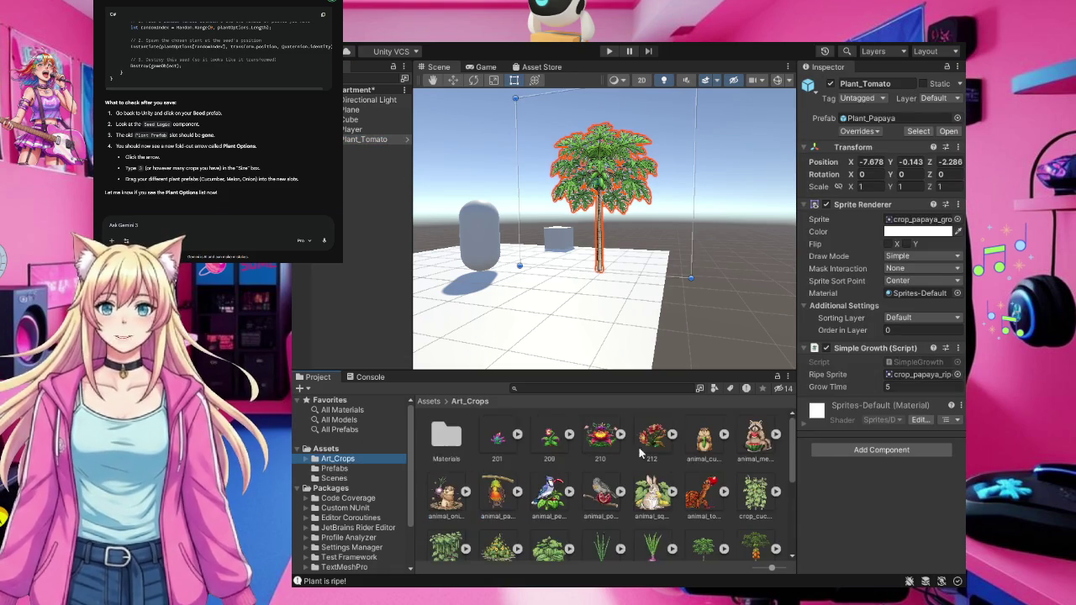
scroll(673, 450, "down", 5)
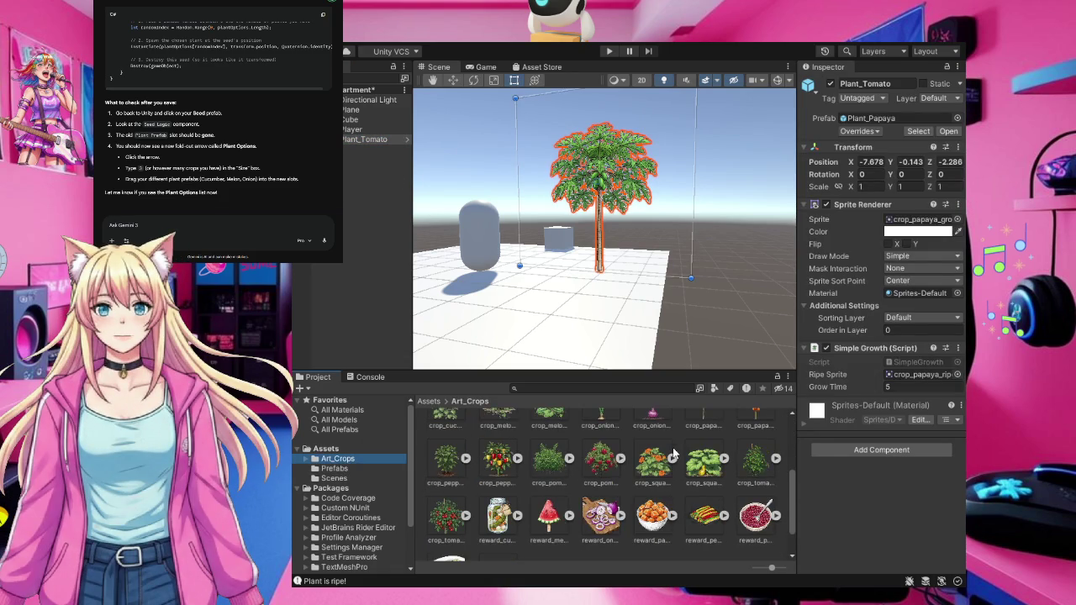
mouse_move(756, 471)
left_mouse_down()
mouse_move(866, 351)
mouse_move(908, 227)
left_mouse_up()
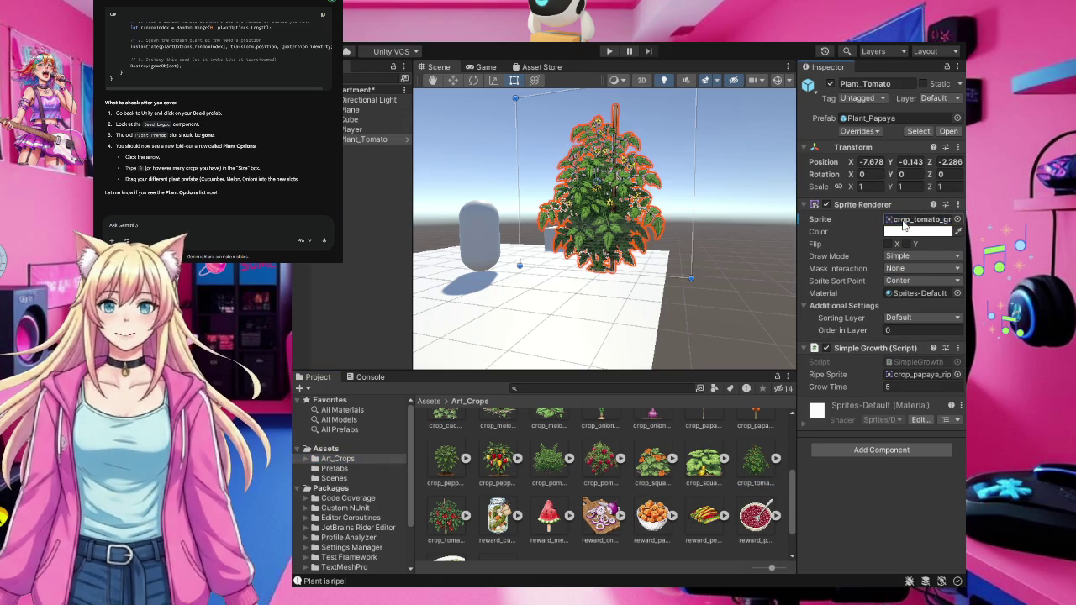
mouse_move(448, 521)
left_mouse_down()
mouse_move(828, 384)
mouse_move(902, 376)
left_mouse_up()
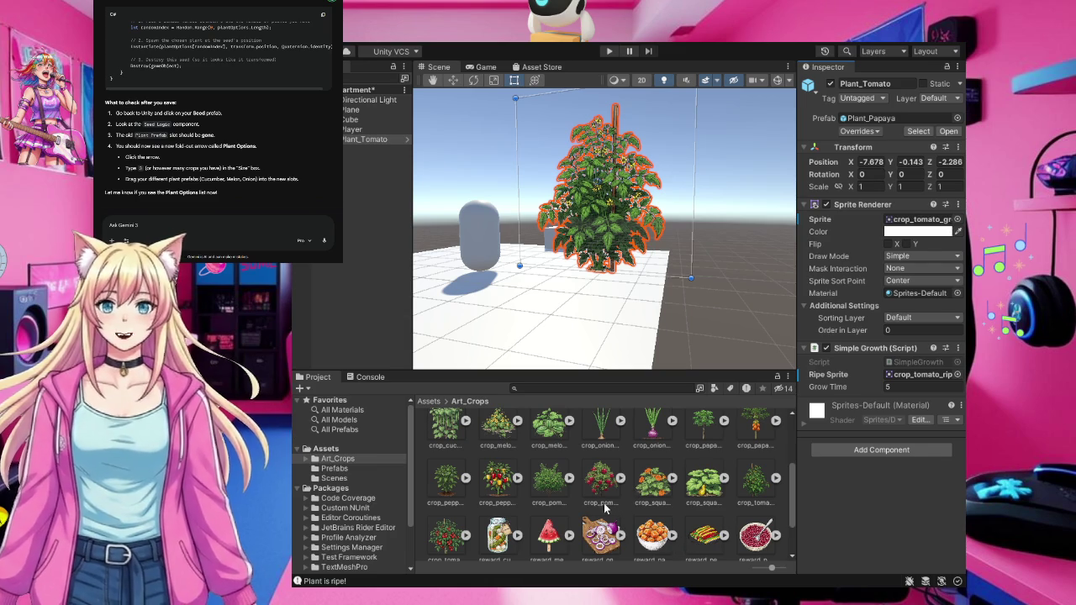
scroll(647, 496, "up", 3)
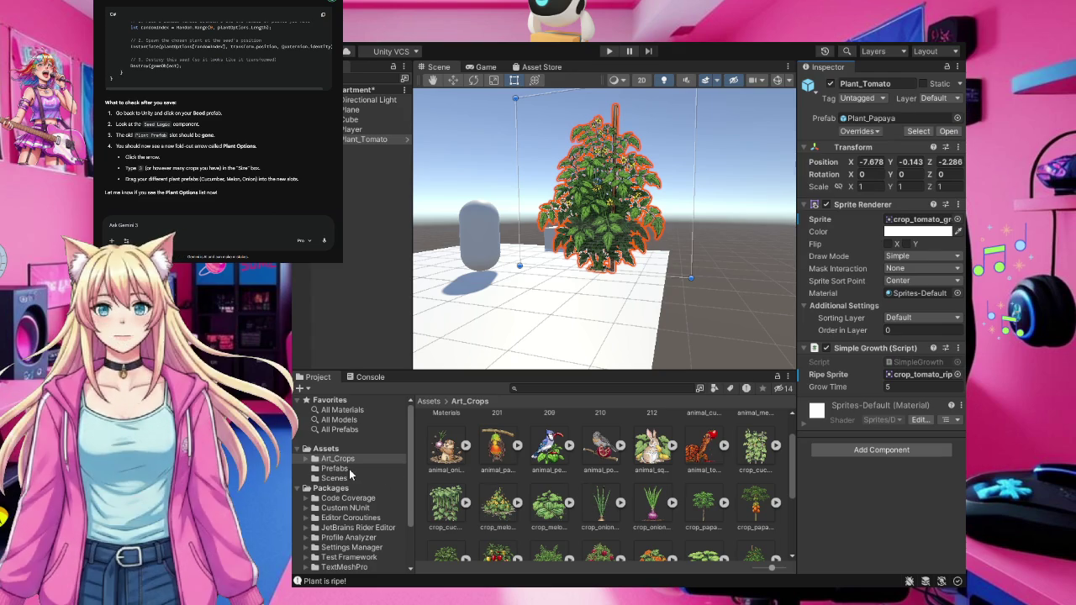
left_click(347, 469)
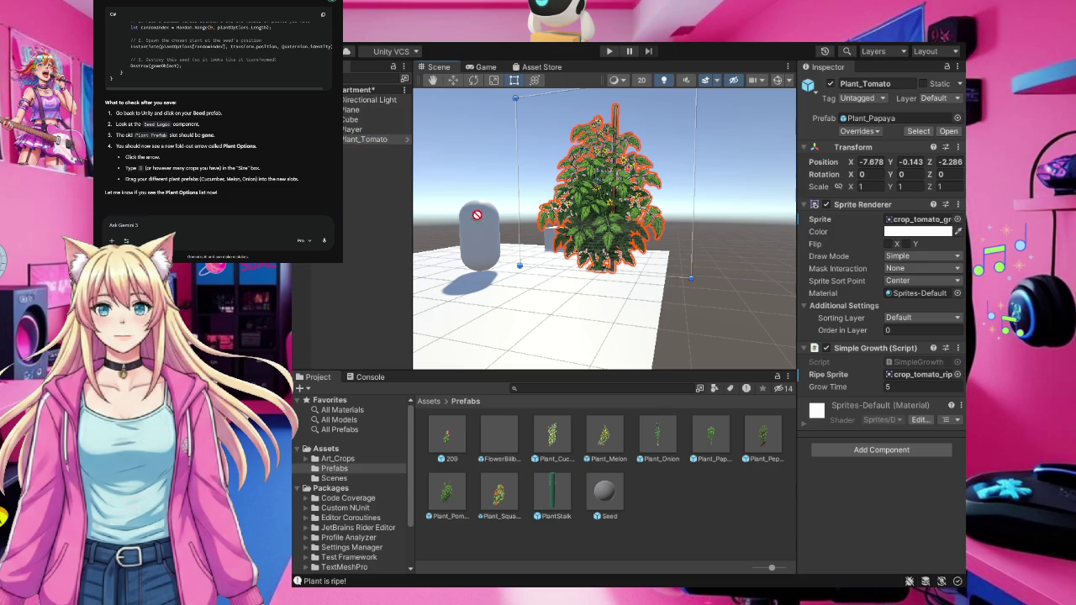
Save Plant_Tomato as a prefab and assign it to Seed's Plant Options Element 7, with size 8
left_click_drag(690, 503, 689, 496)
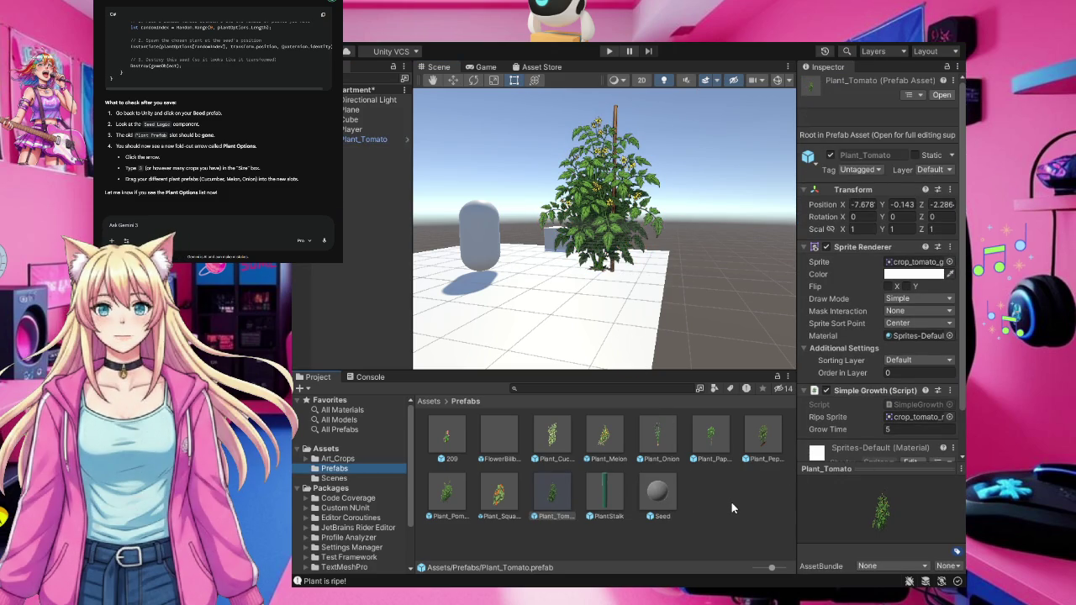
left_click(661, 498)
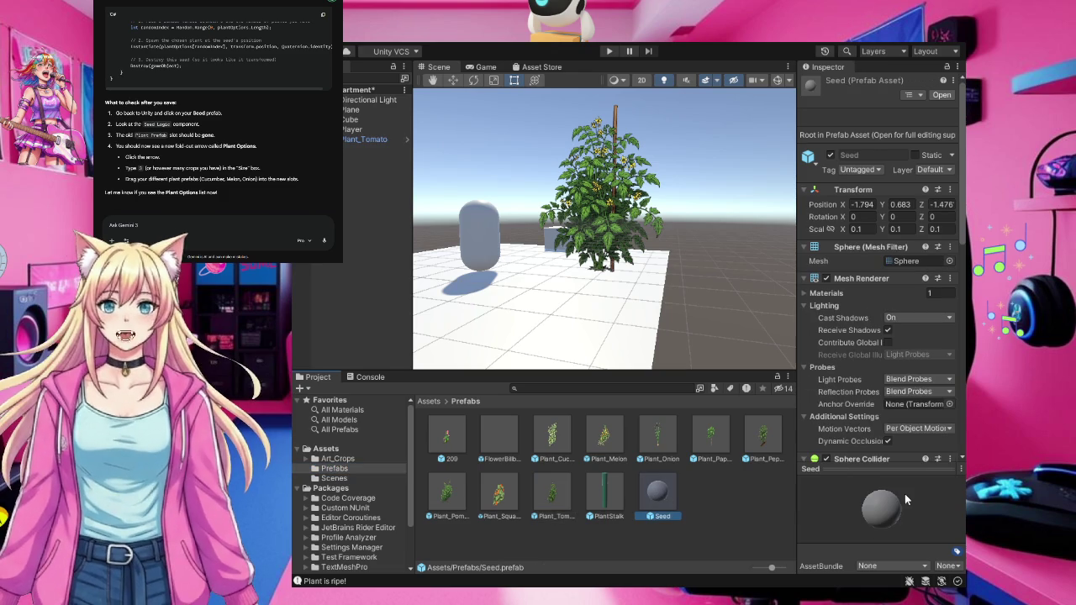
scroll(926, 399, "down", 8)
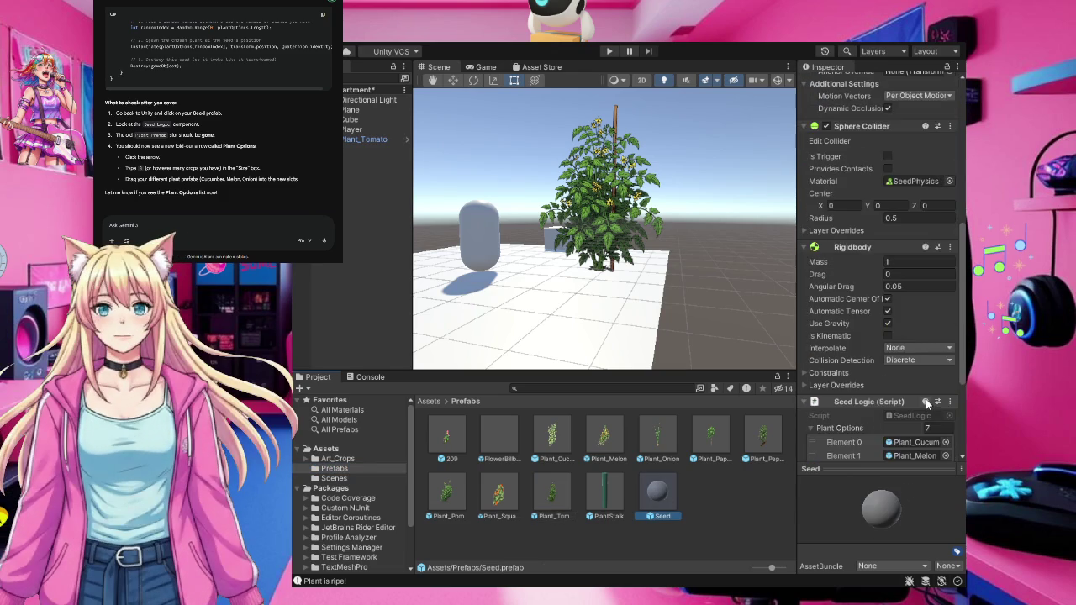
left_click(931, 429)
type("8")
scroll(931, 431, "down", 3)
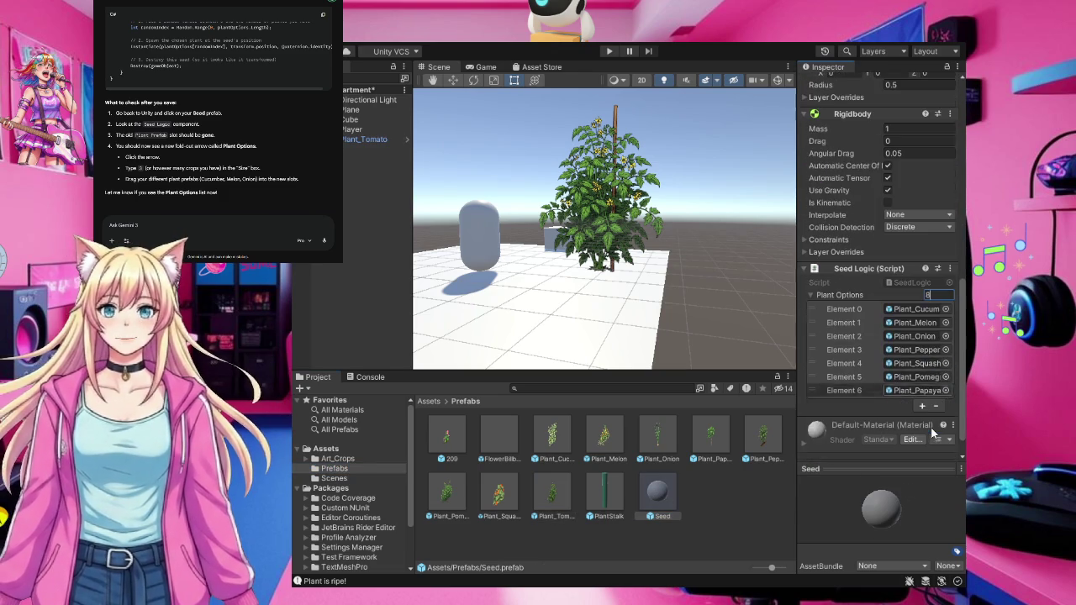
left_click(554, 497)
mouse_move(555, 498)
left_mouse_down()
mouse_move(896, 403)
mouse_move(902, 432)
mouse_move(900, 368)
left_mouse_up()
scroll(907, 366, "up", 3)
scroll(907, 366, "down", 3)
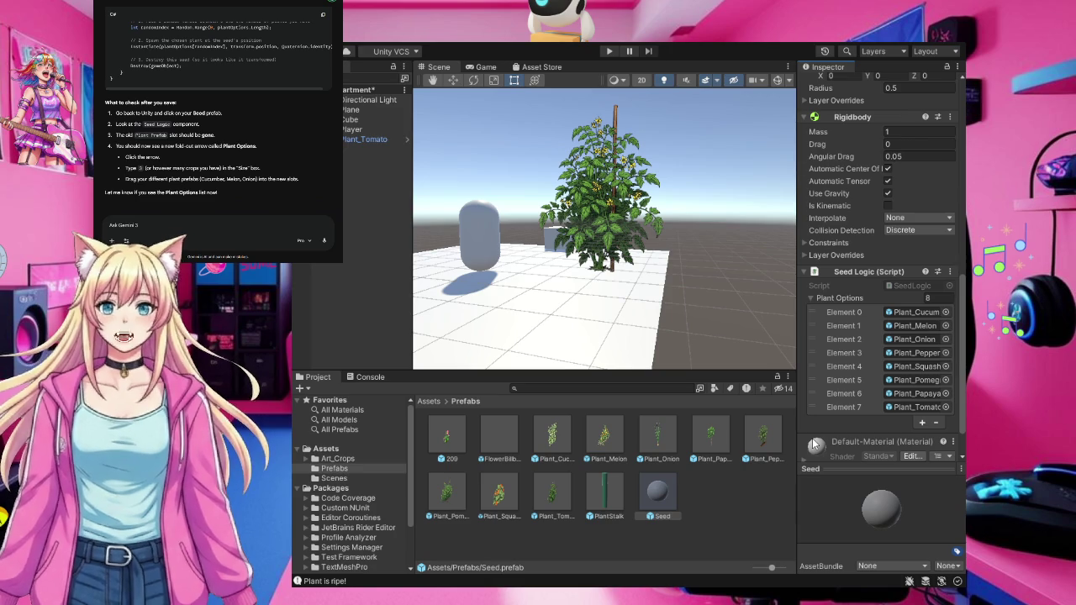
left_click(719, 501)
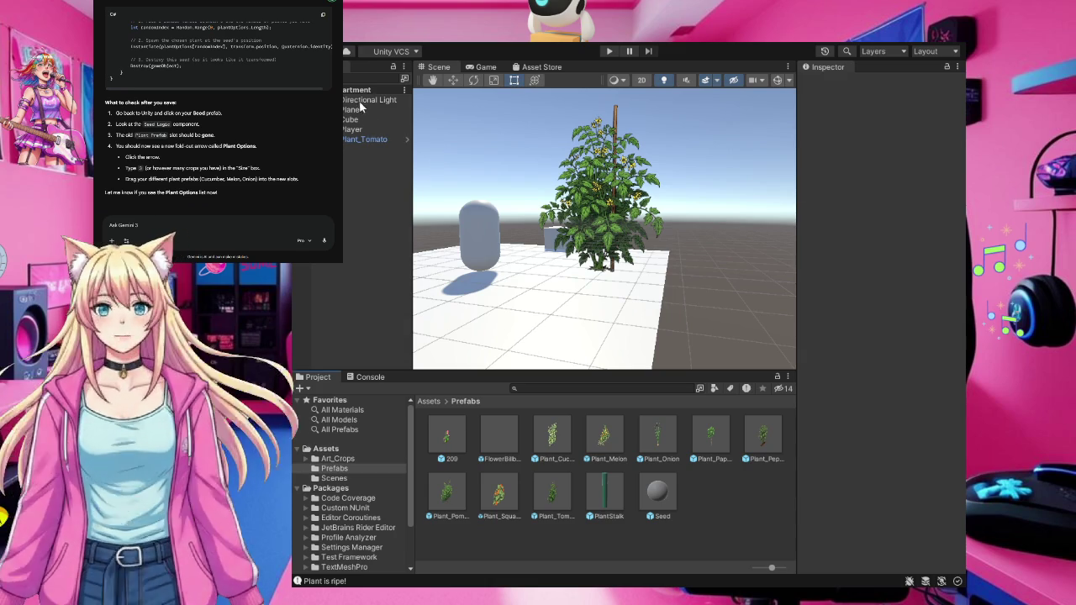
left_click(611, 50)
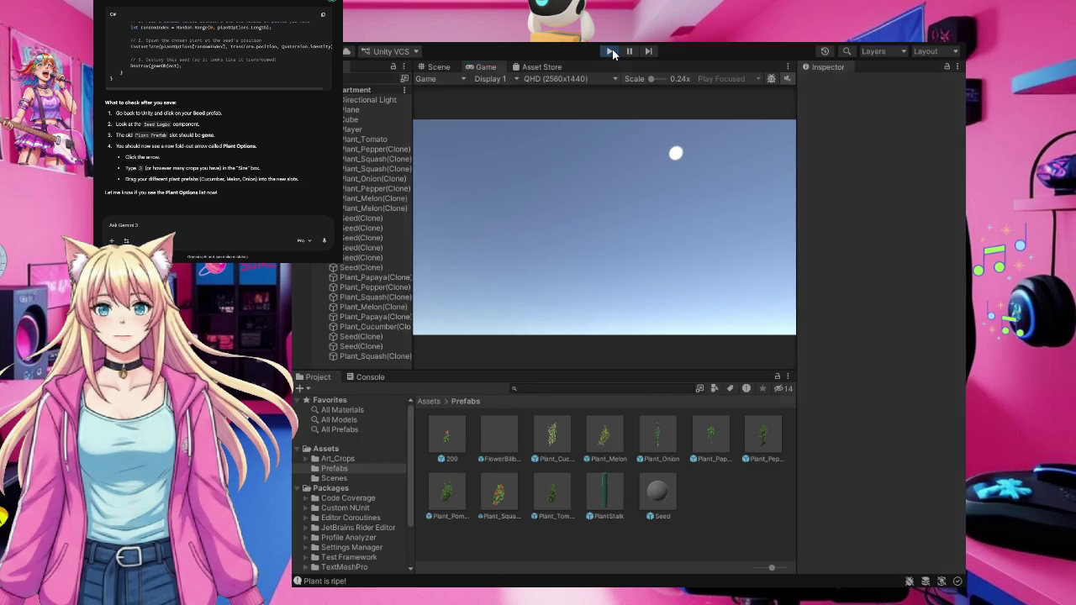
left_click(610, 50)
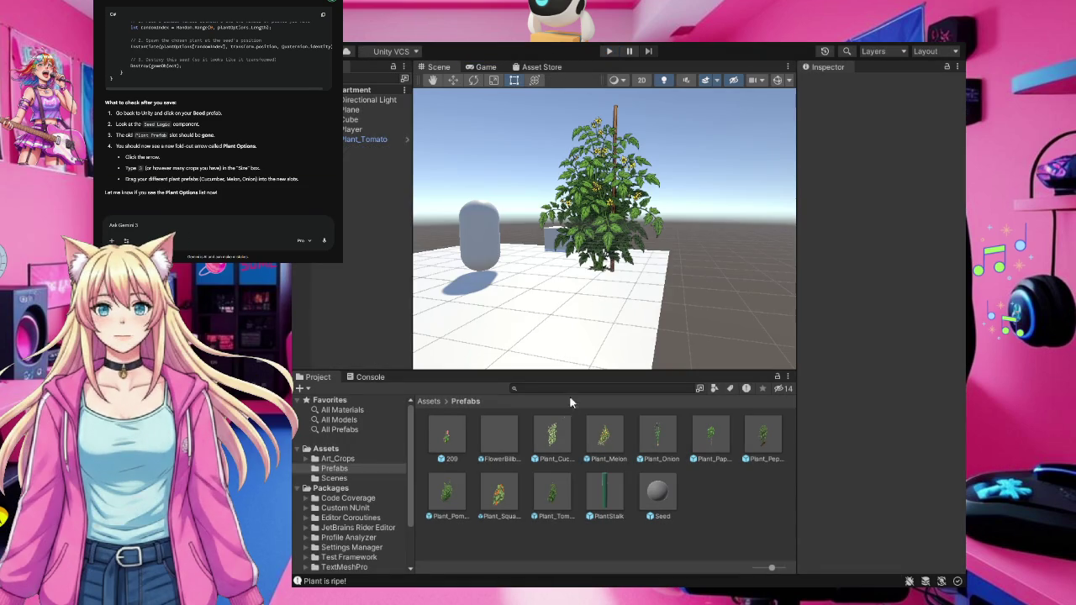
left_click(544, 439)
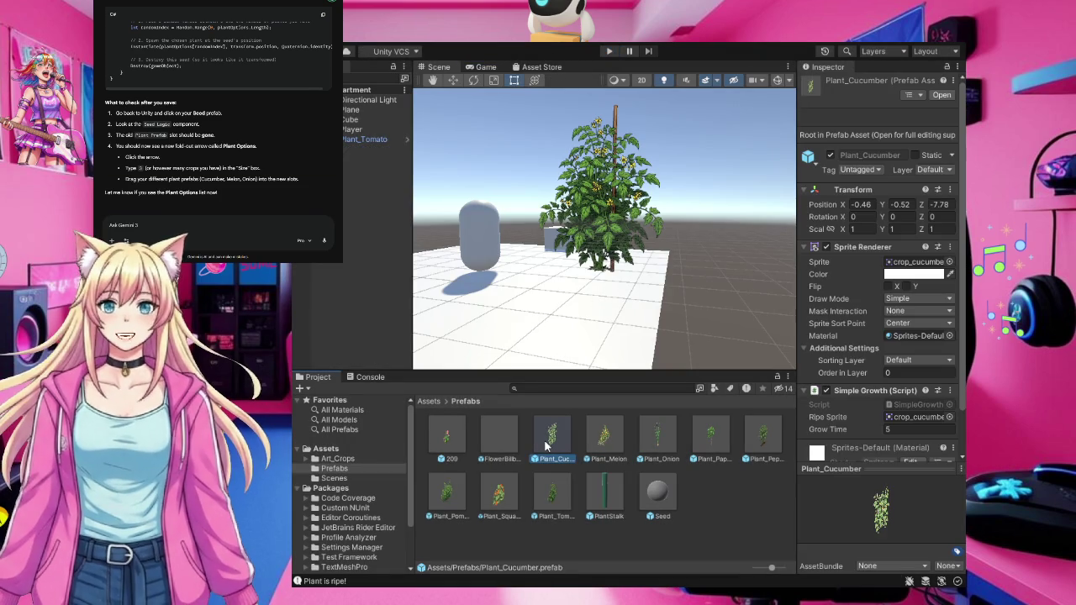
Inspect the components of the 209, Plant_Cucumber, Plant_Melon and Plant_Onion prefabs
scroll(904, 373, "down", 2)
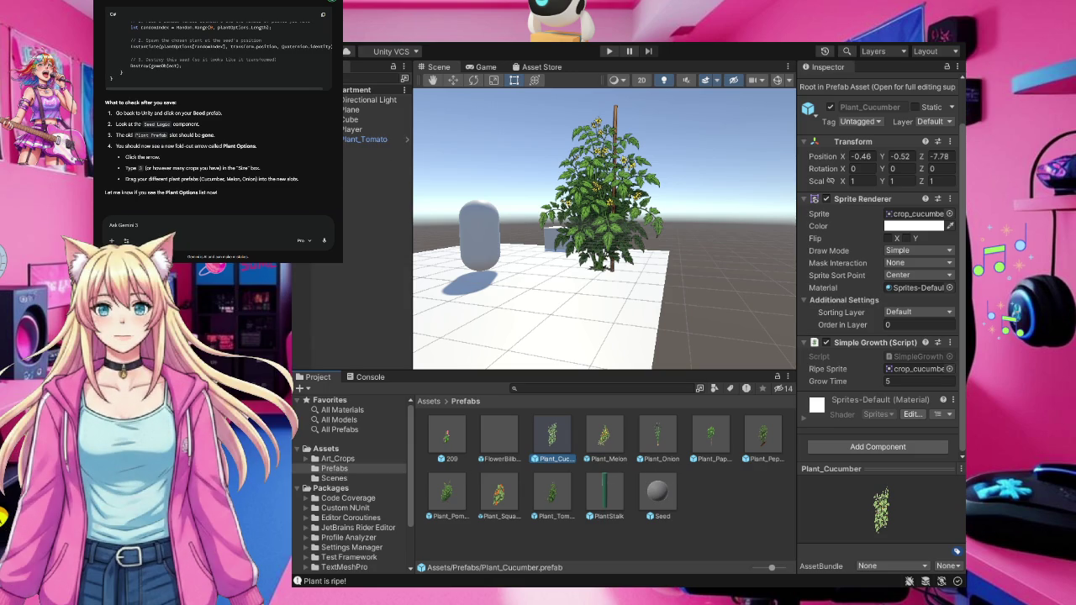
left_click(445, 452)
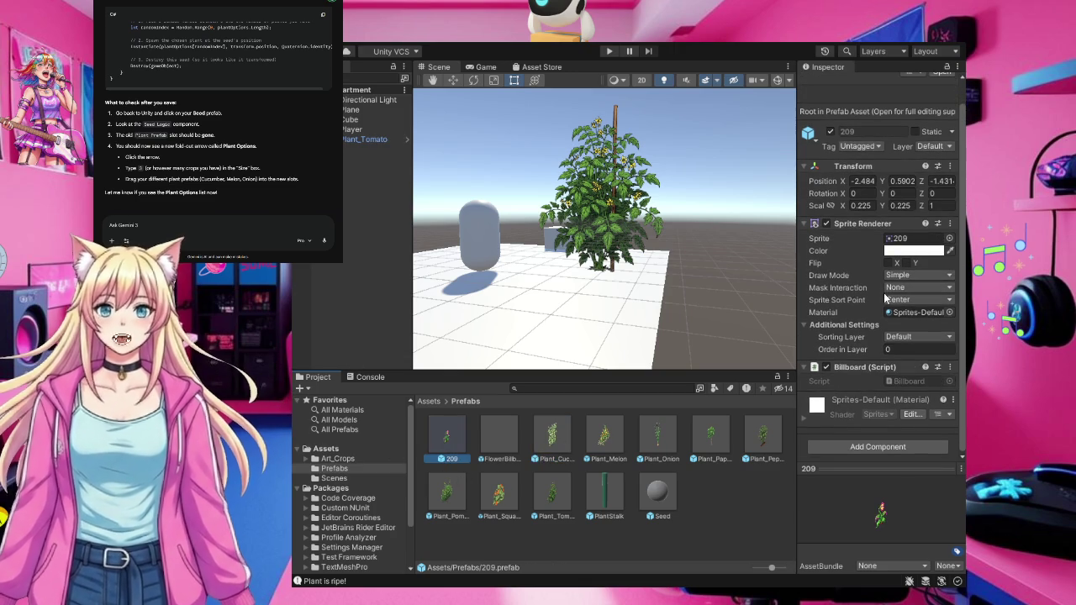
left_click(560, 443)
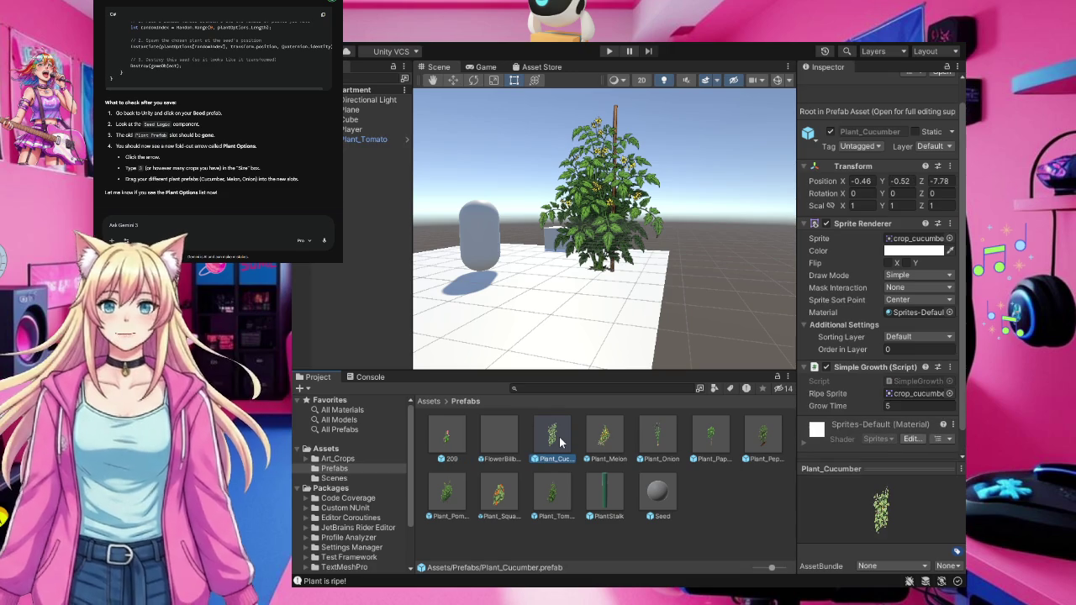
scroll(906, 317, "down", 1)
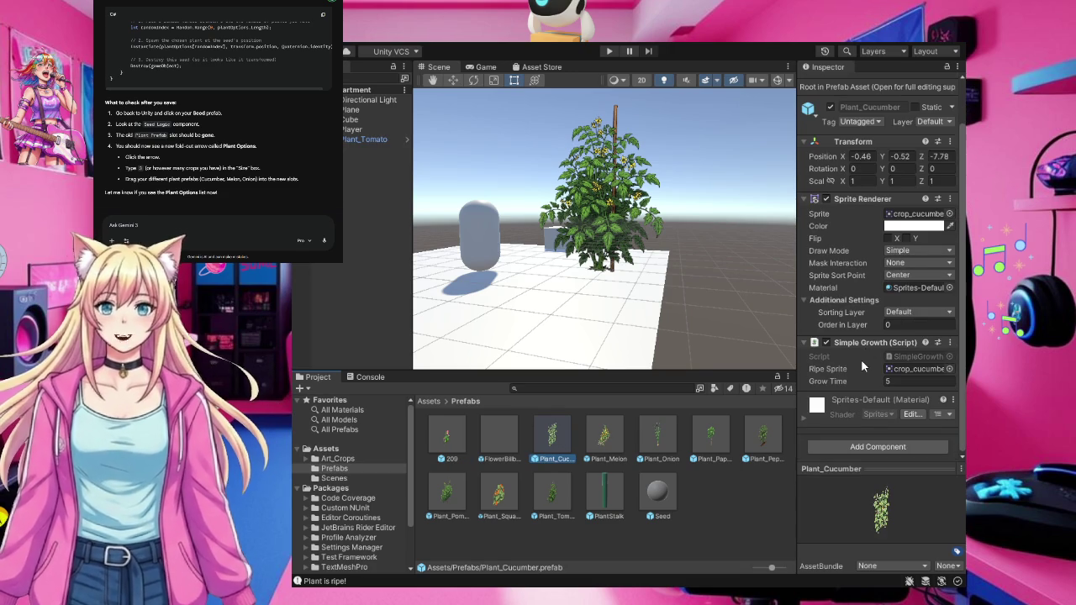
left_click(606, 444)
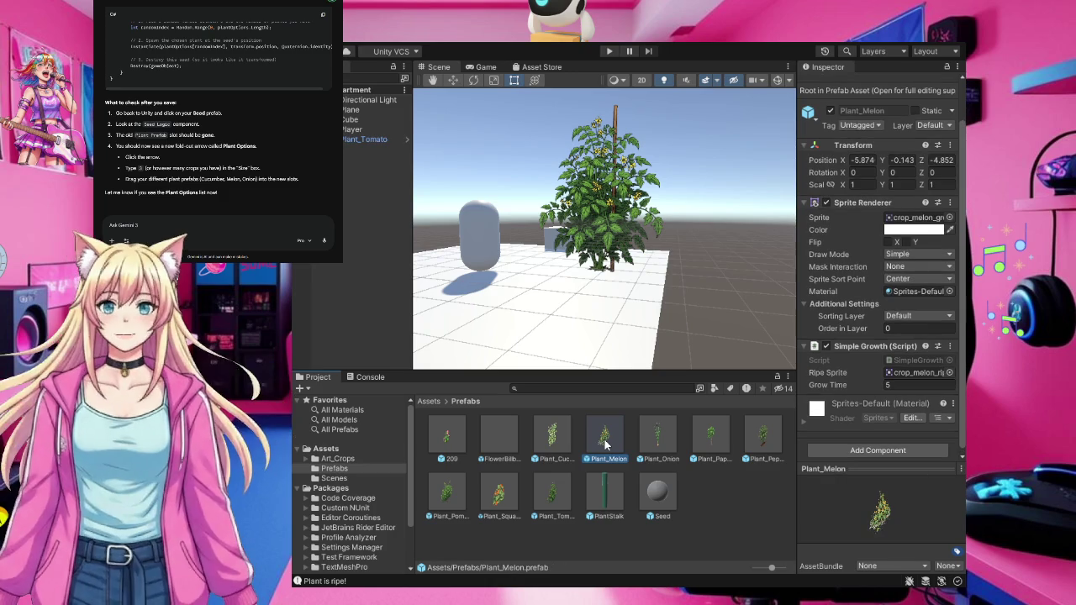
left_click(657, 438)
Review the Papaya, Pepper, Pomegranate, Squash and Tomato prefabs, ending on FlowerBillboard
left_click(711, 434)
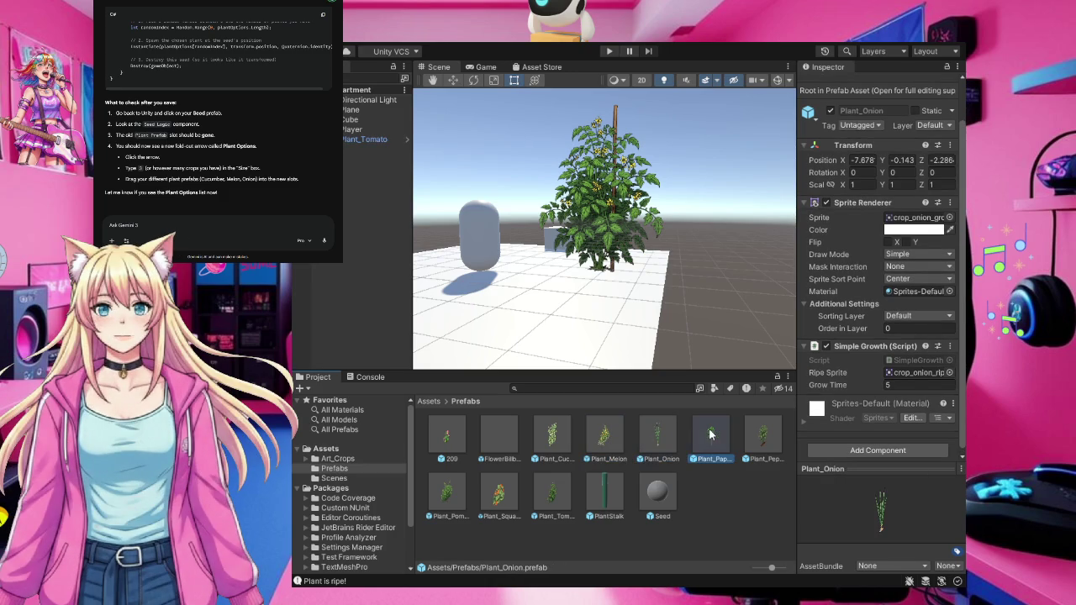
left_click(764, 434)
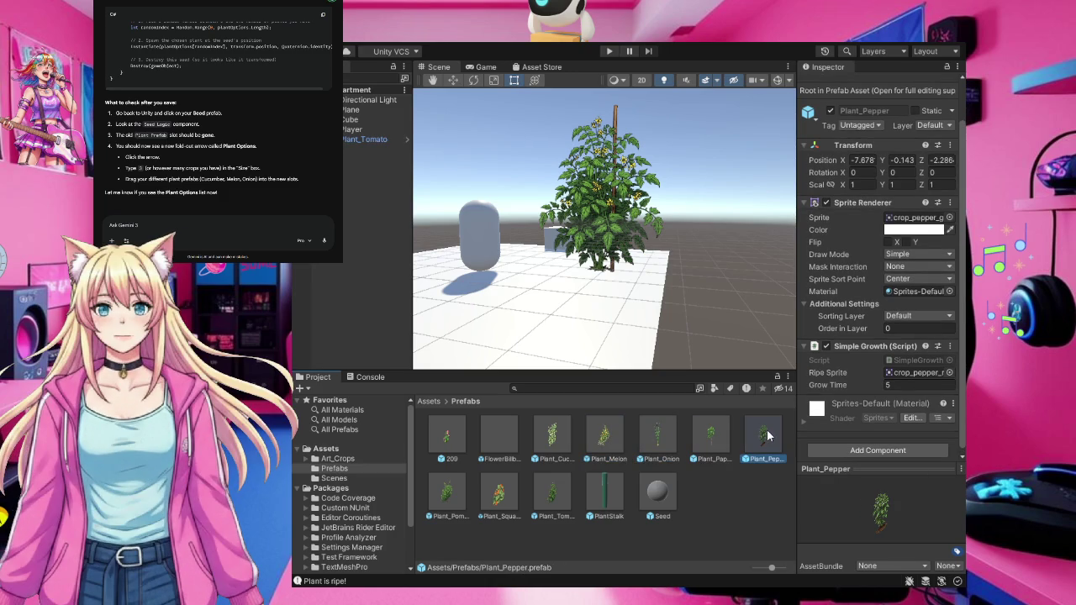
left_click(455, 501)
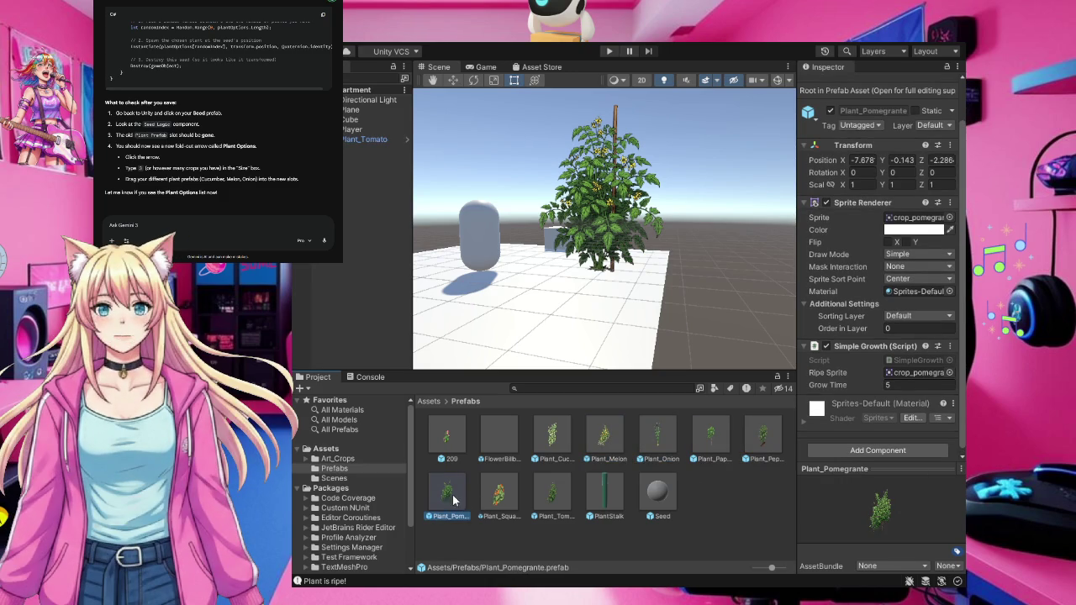
left_click(497, 497)
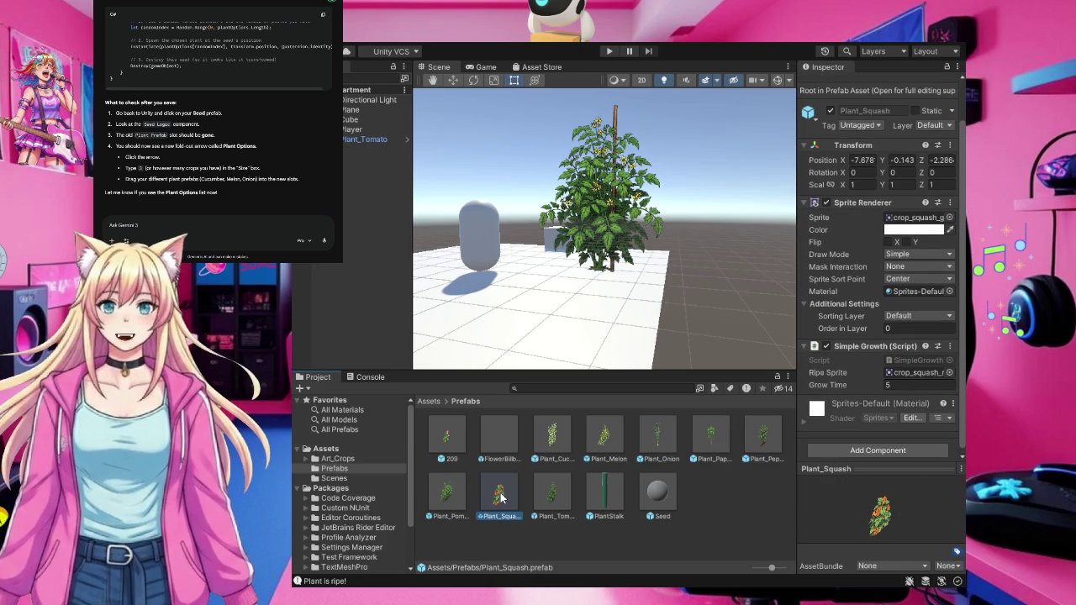
left_click(551, 499)
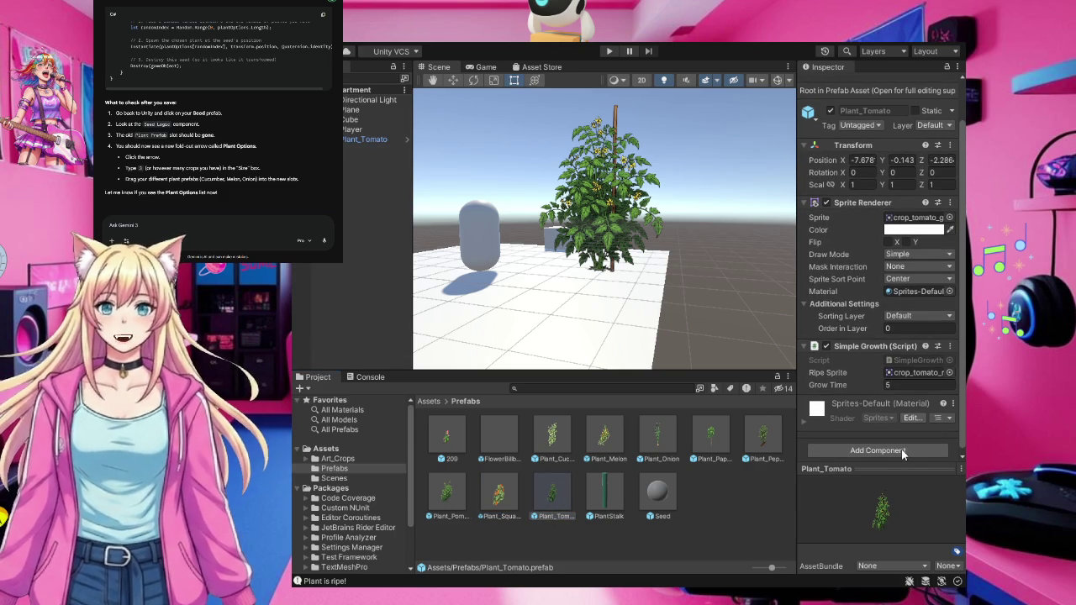
left_click(739, 529)
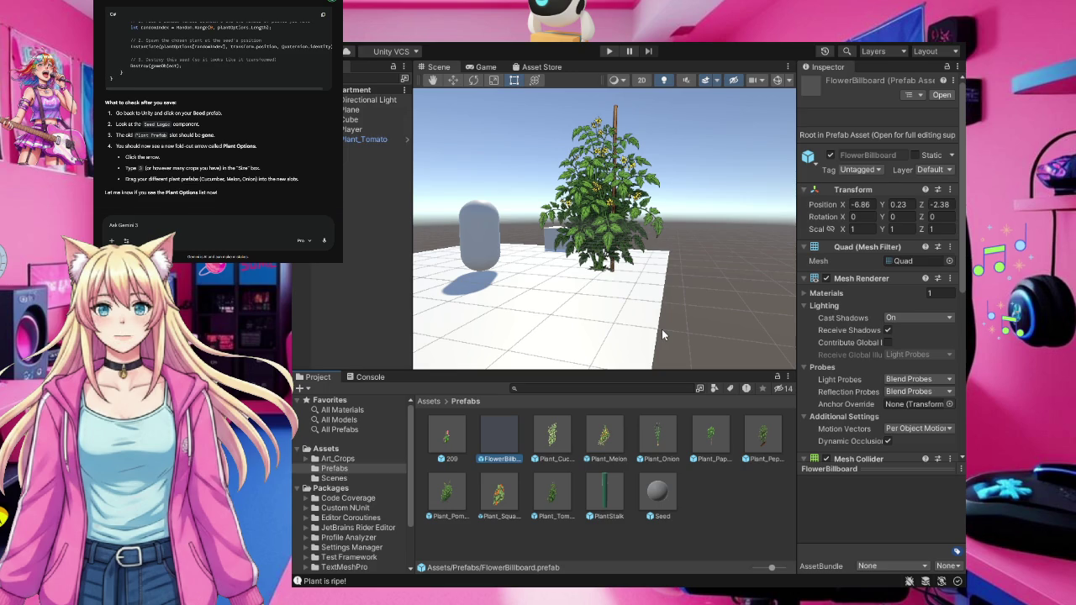
Delete the FlowerBillboard prefab and reselect Plant_Cucumber in the Prefabs folder
key("Delete")
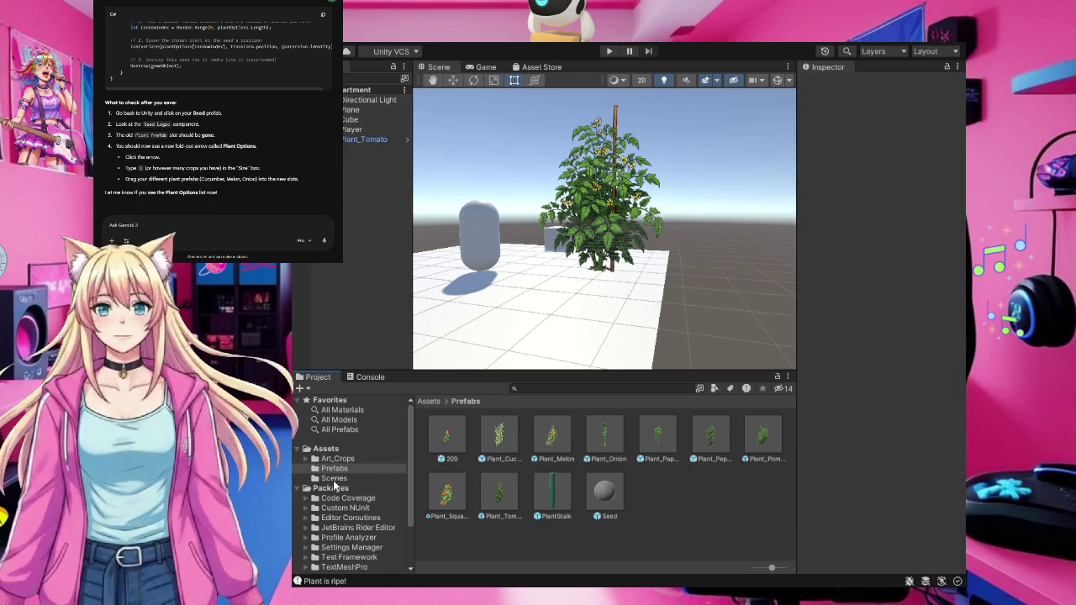
left_click(326, 449)
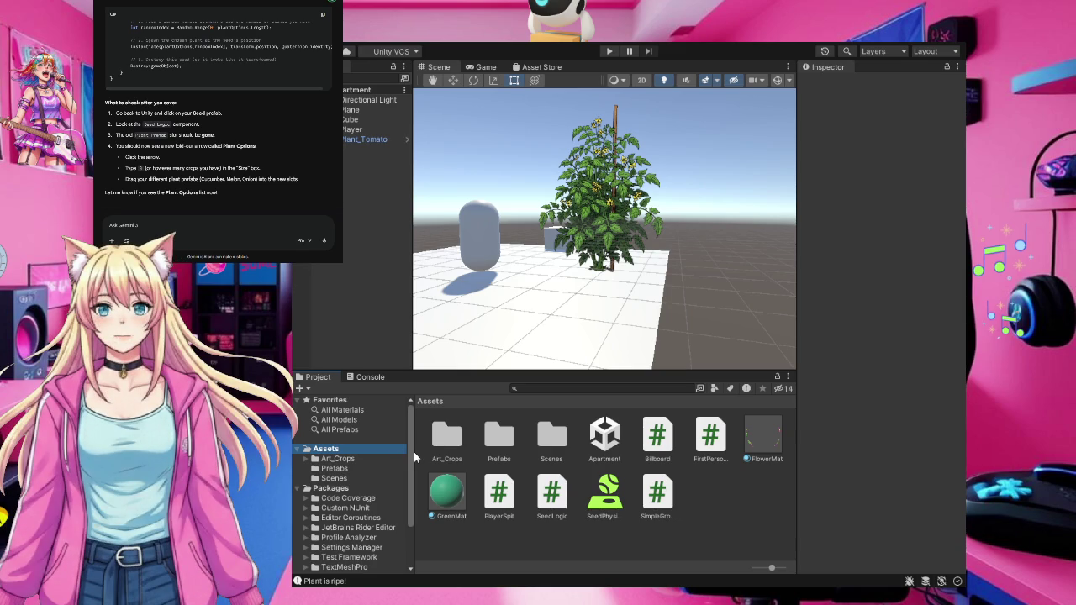
left_click(345, 470)
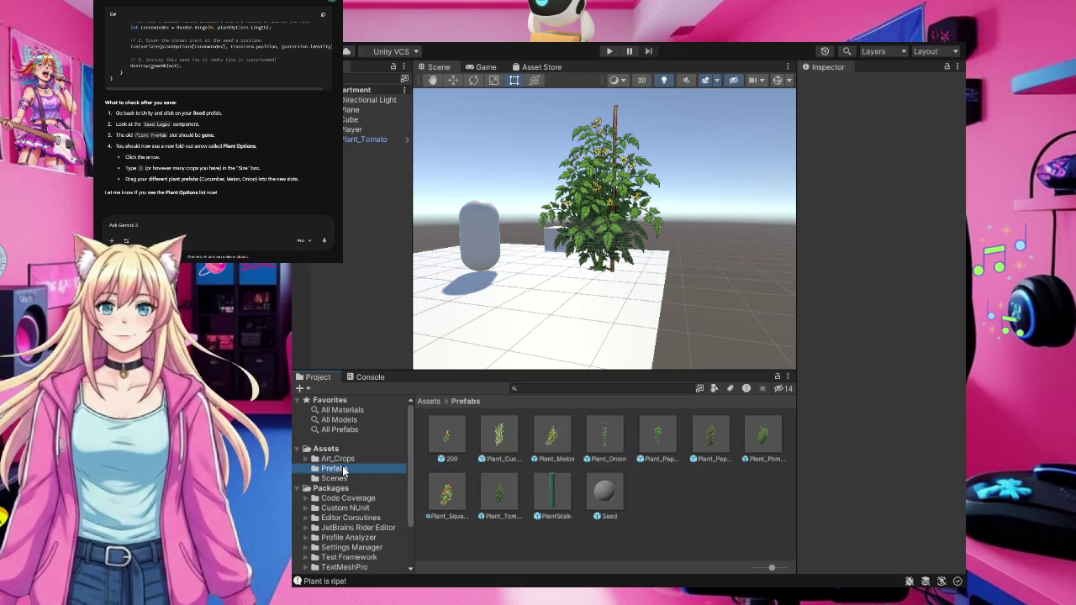
key("Tab")
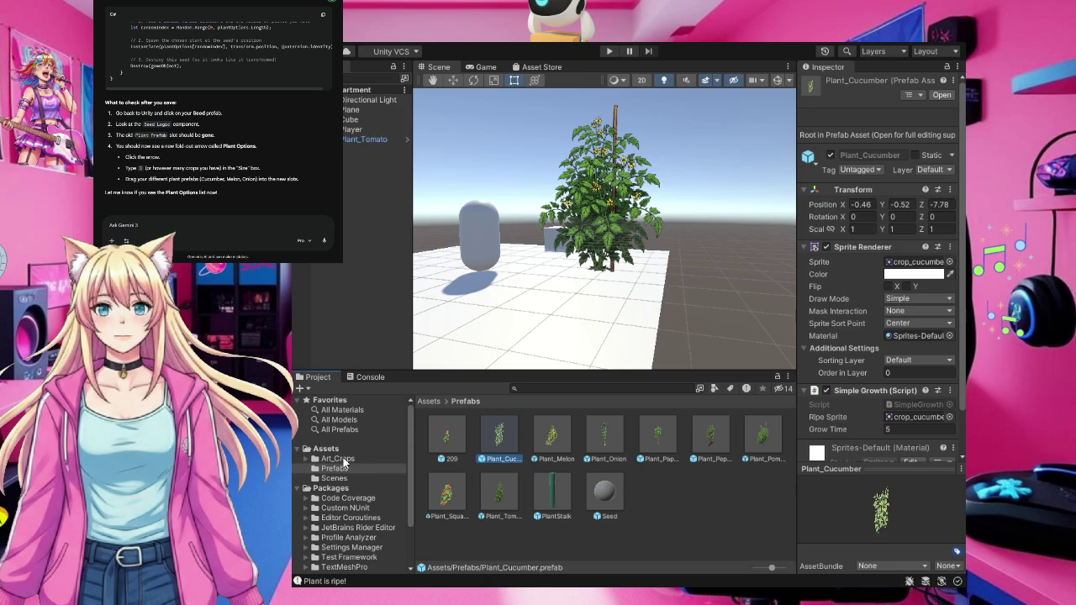
scroll(917, 368, "down", 2)
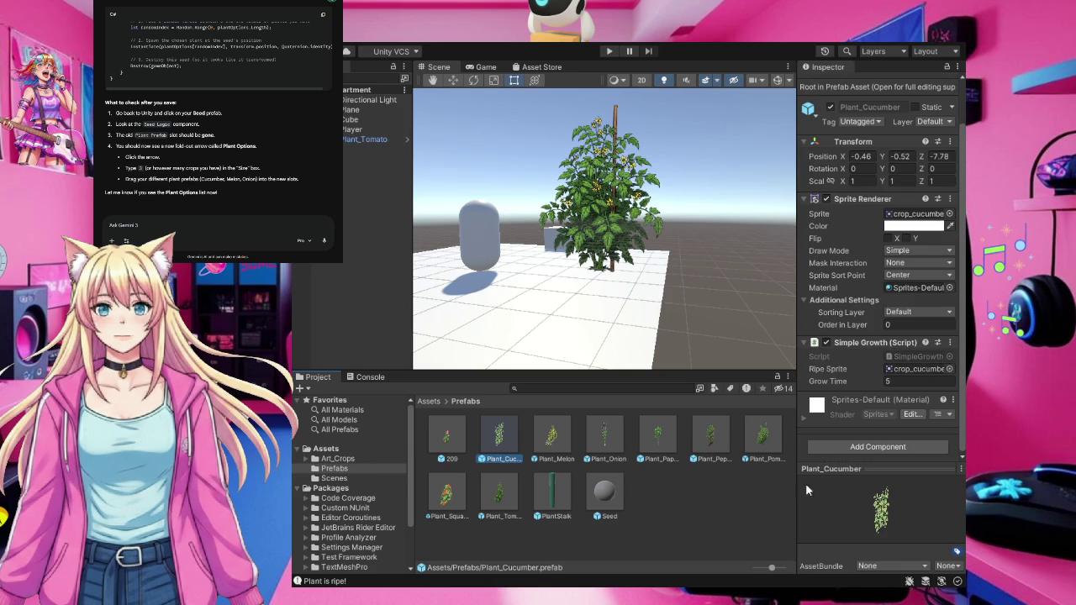
left_click(344, 462)
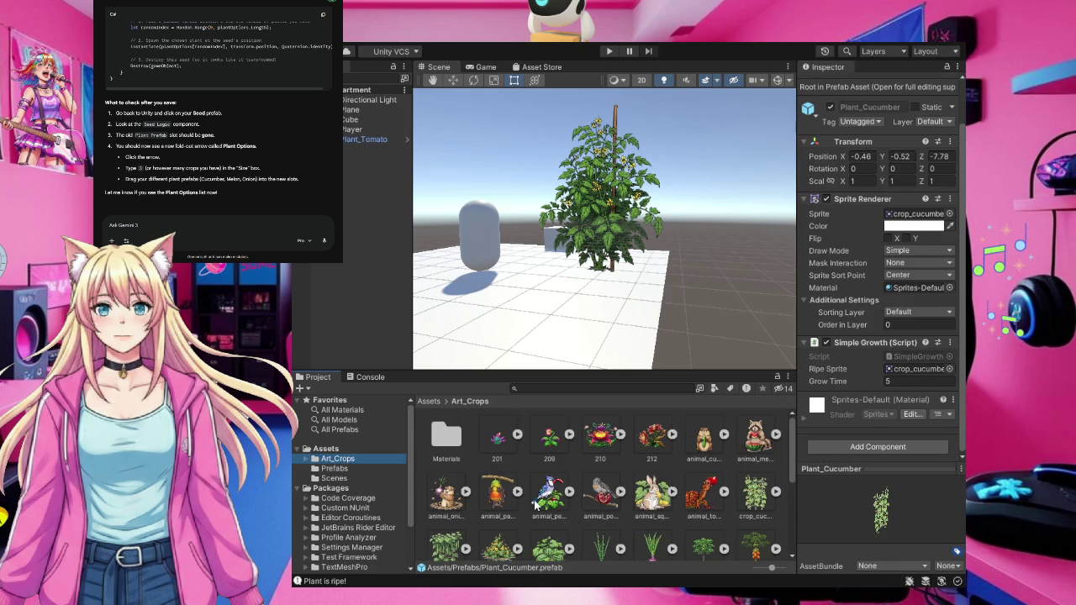
left_click(368, 450)
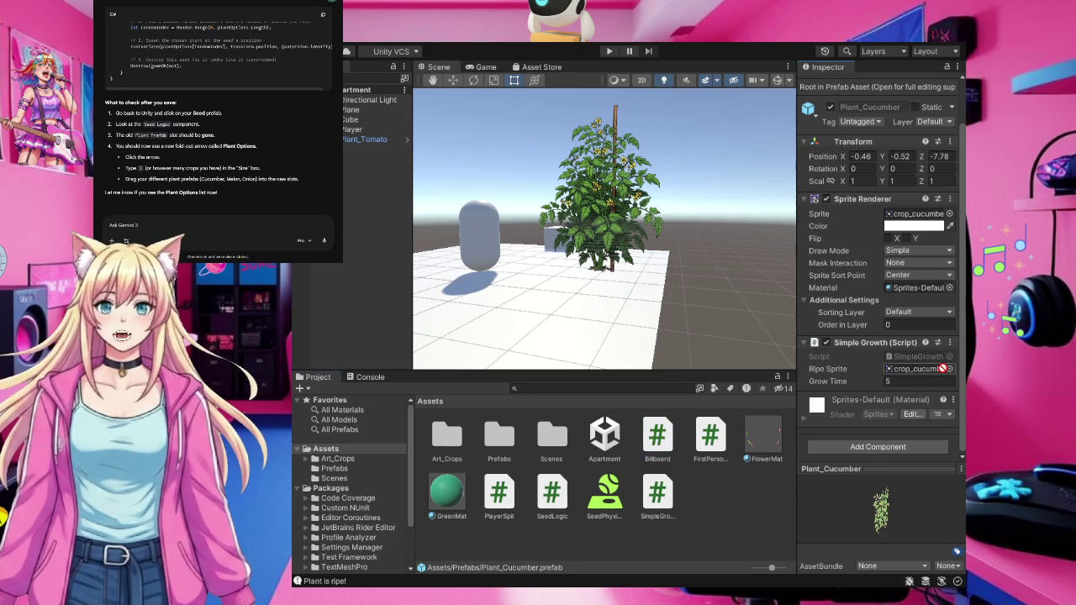
left_click(875, 401)
scroll(882, 420, "down", 5)
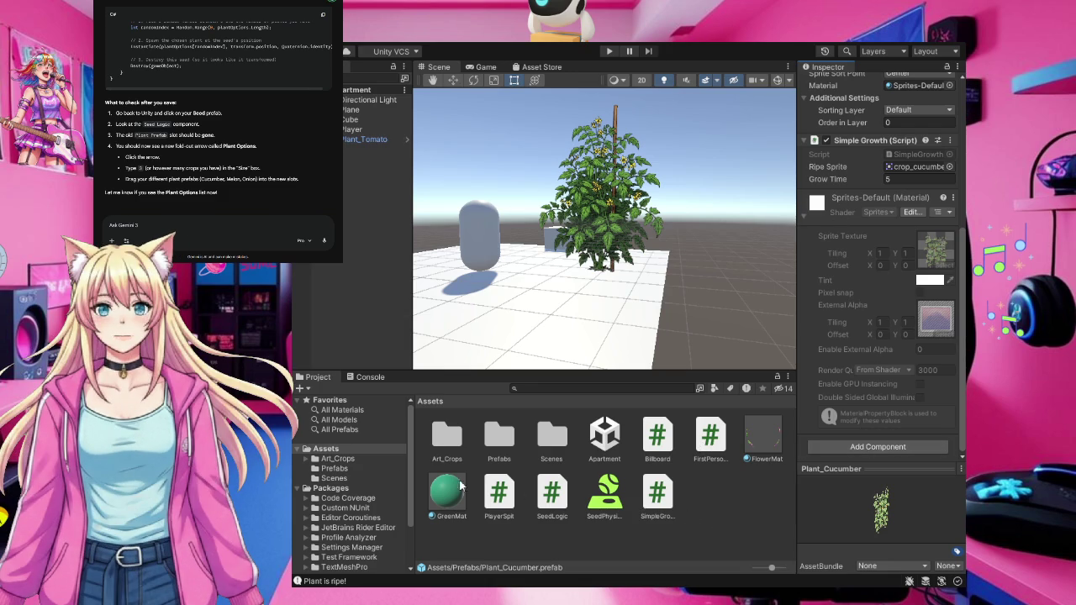
left_click(336, 459)
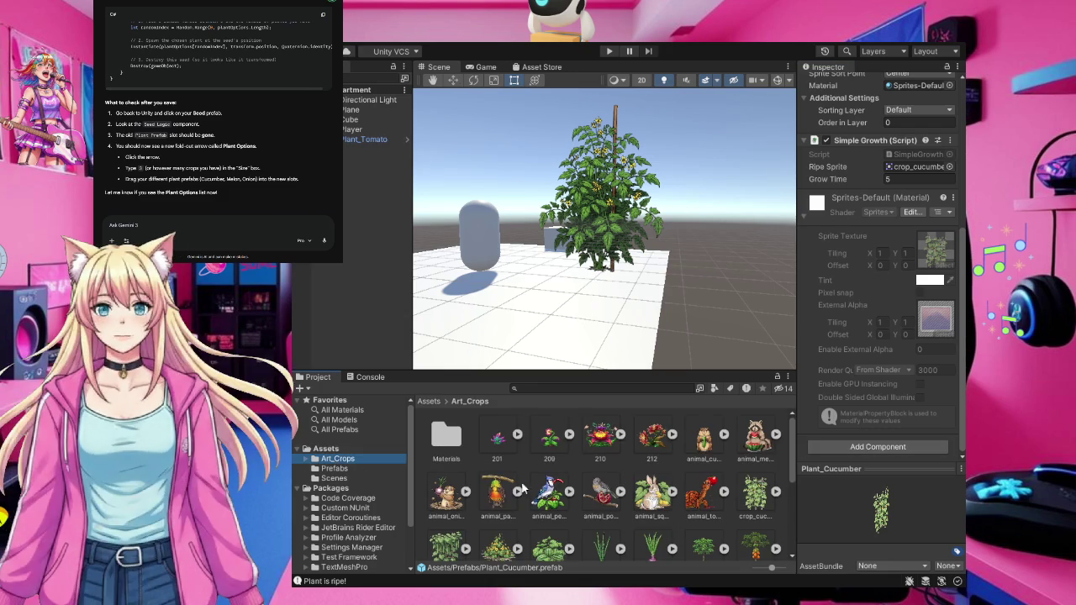
left_click(336, 469)
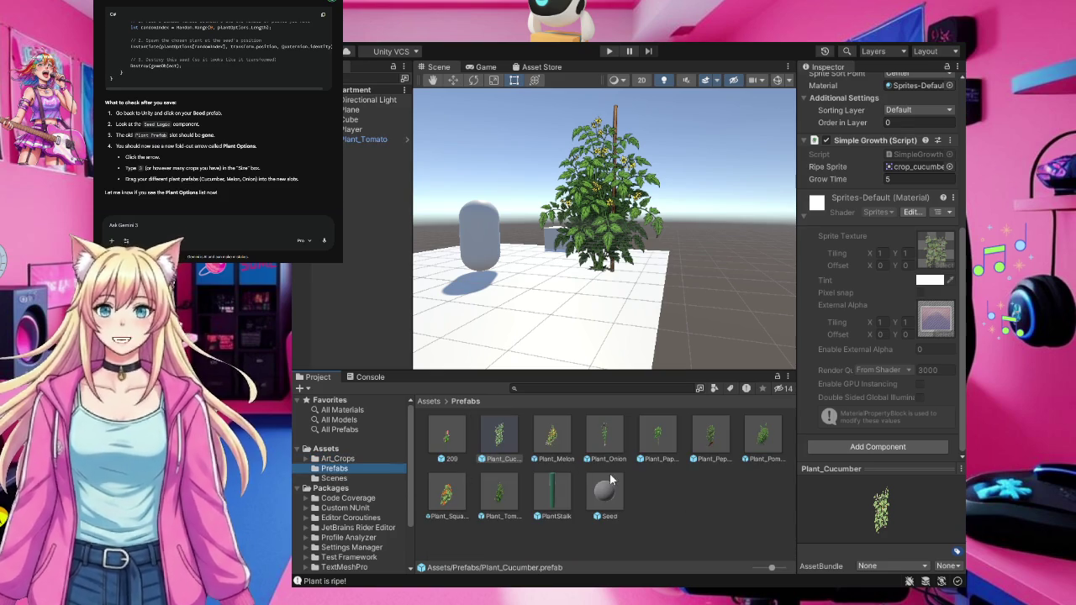
left_click(502, 445)
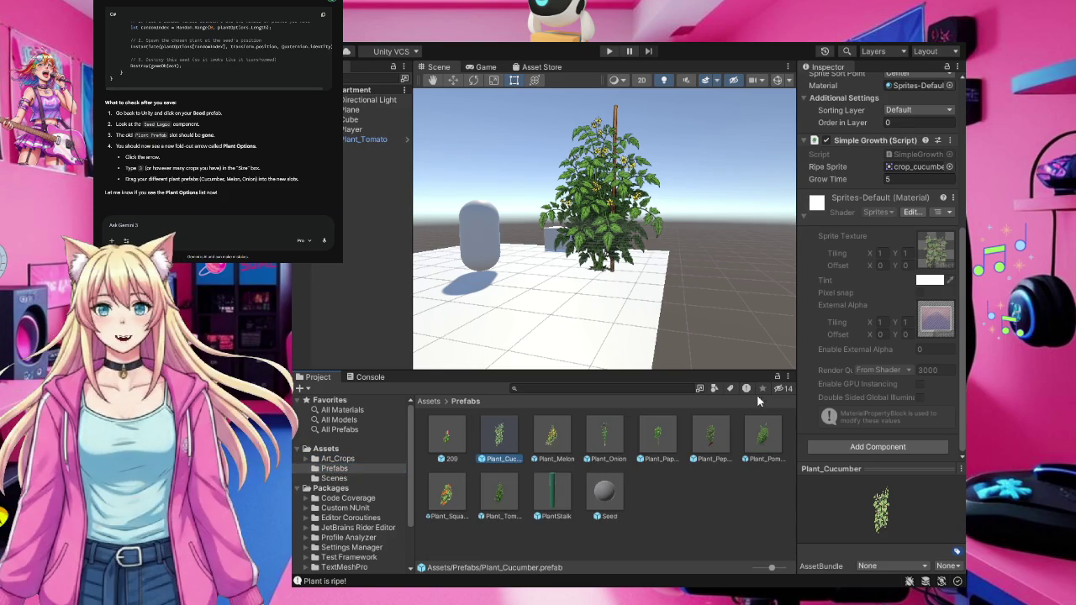
scroll(911, 368, "up", 3)
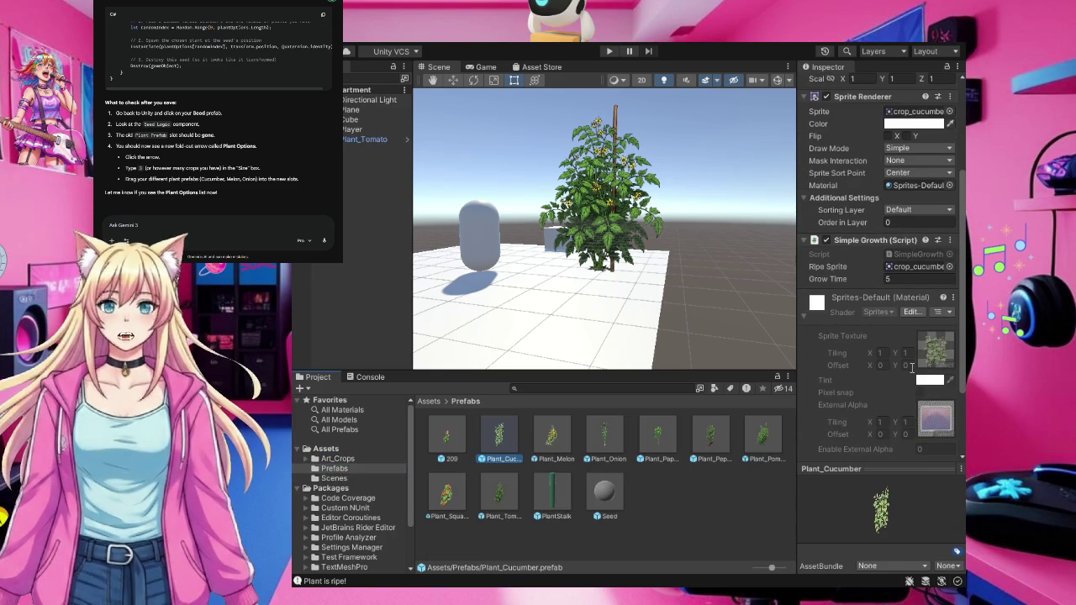
scroll(911, 370, "up", 3)
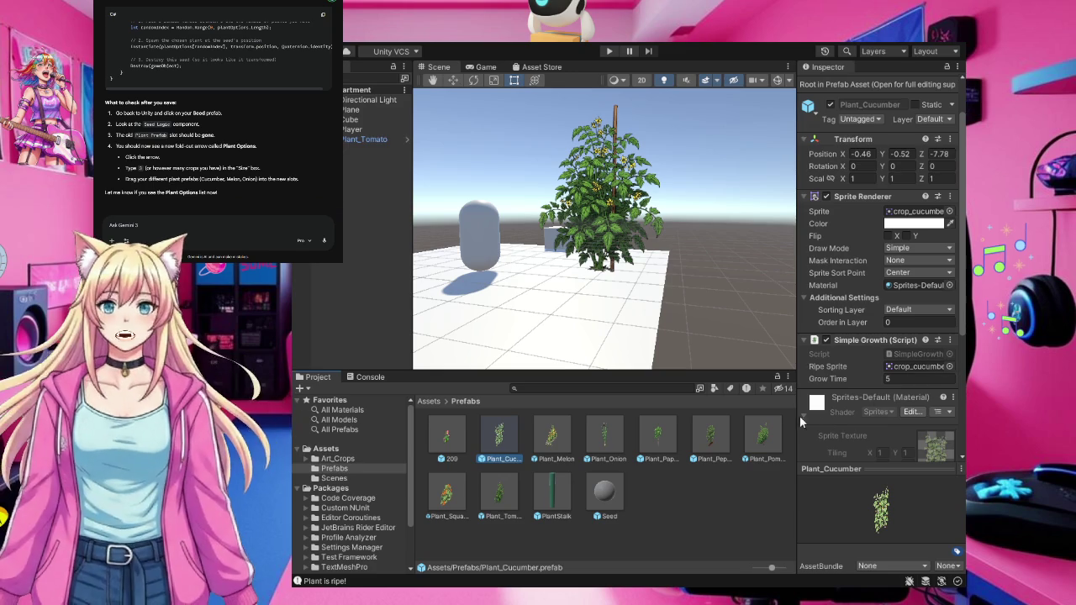
left_click(803, 415)
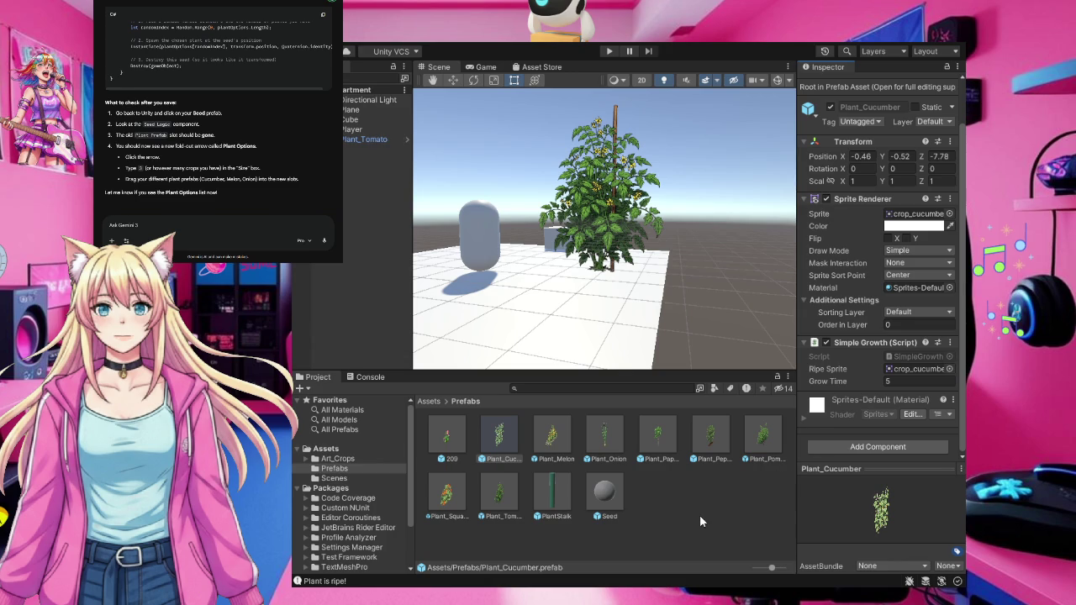
left_click(354, 141)
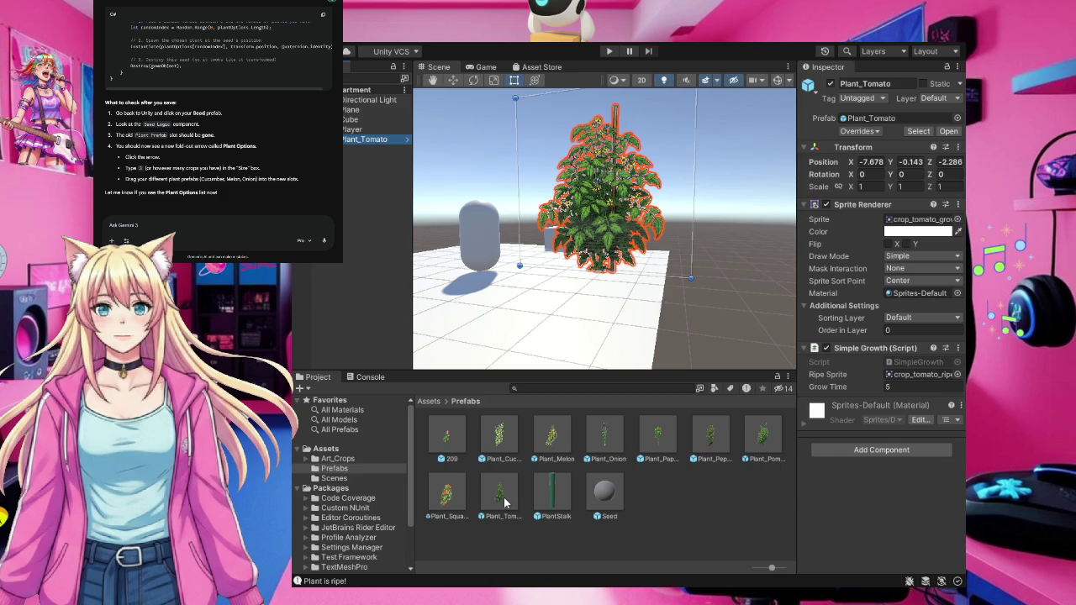
Inspect the Plant_Tomato prefab asset, which shows Sprite Renderer and Simple Growth but no Billboard
left_click(500, 496)
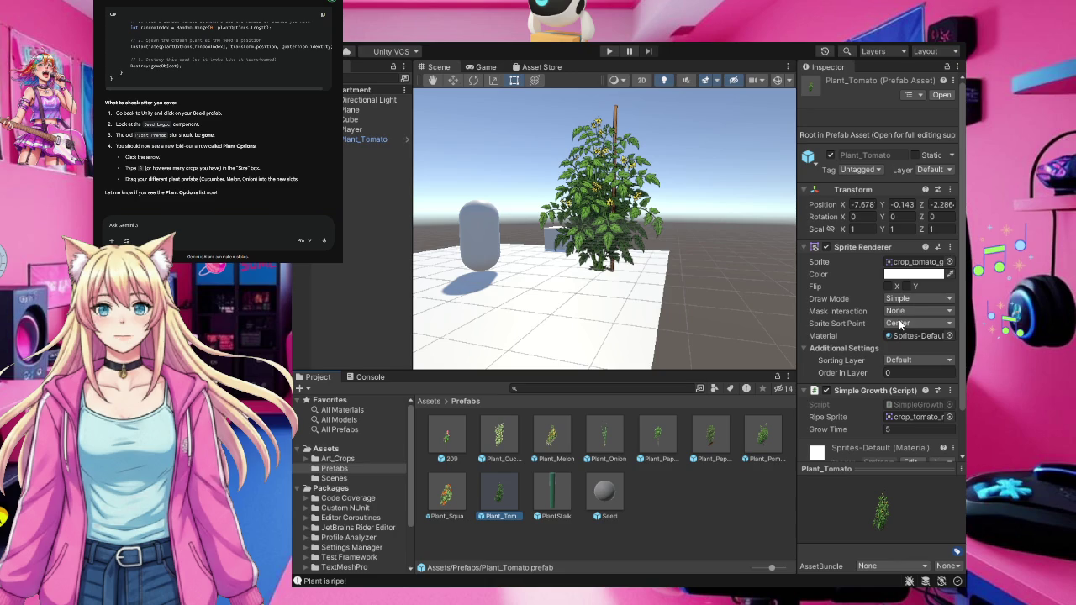
scroll(900, 323, "down", 2)
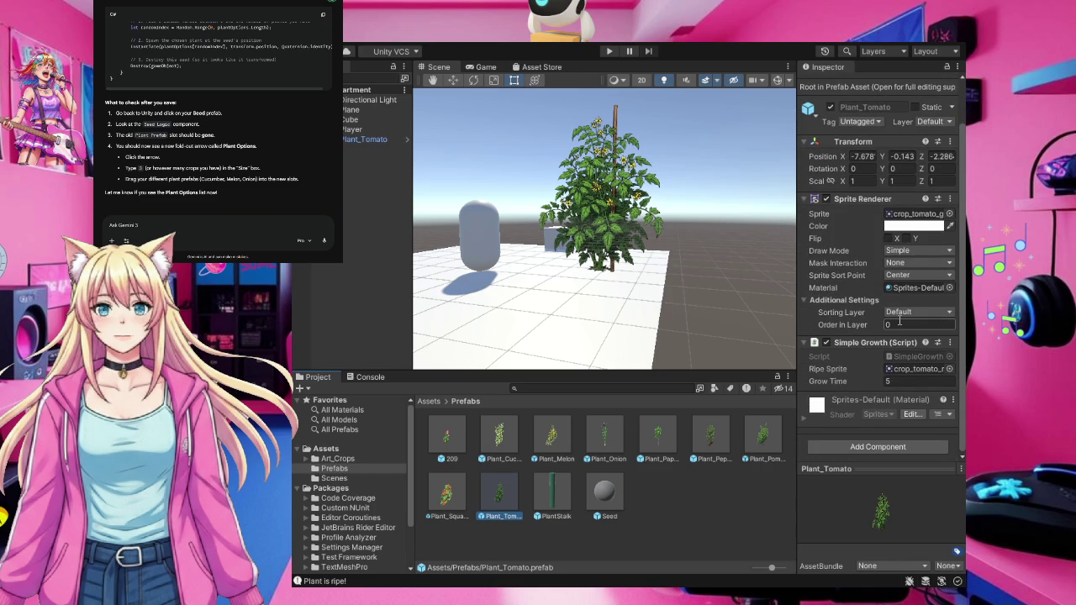
left_click(246, 233)
Ask Gemini how to add the billboard script to the plant prefabs
type("ho")
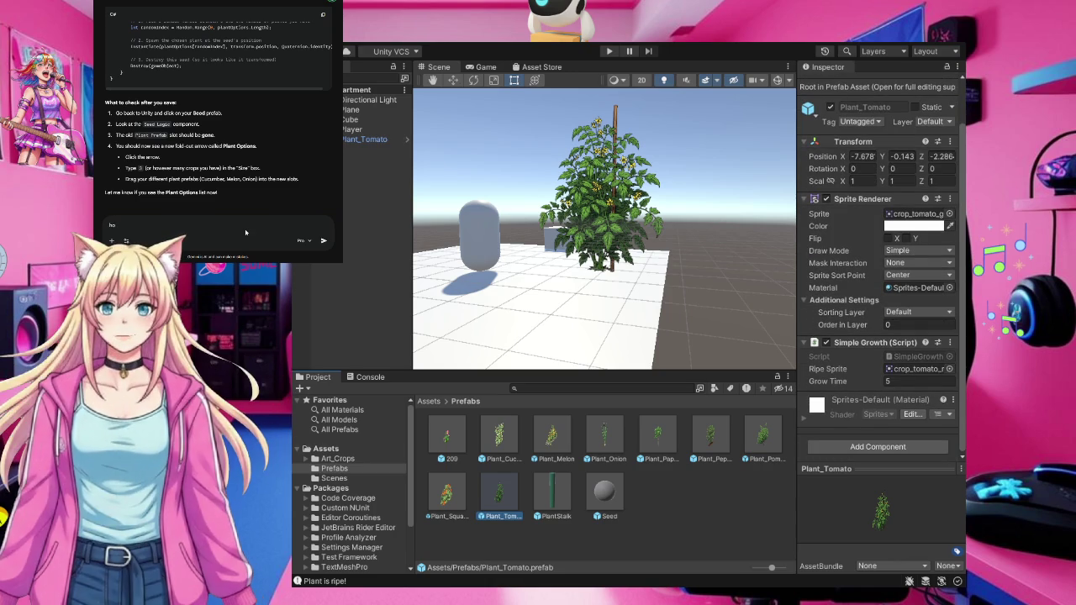
type("w do I add")
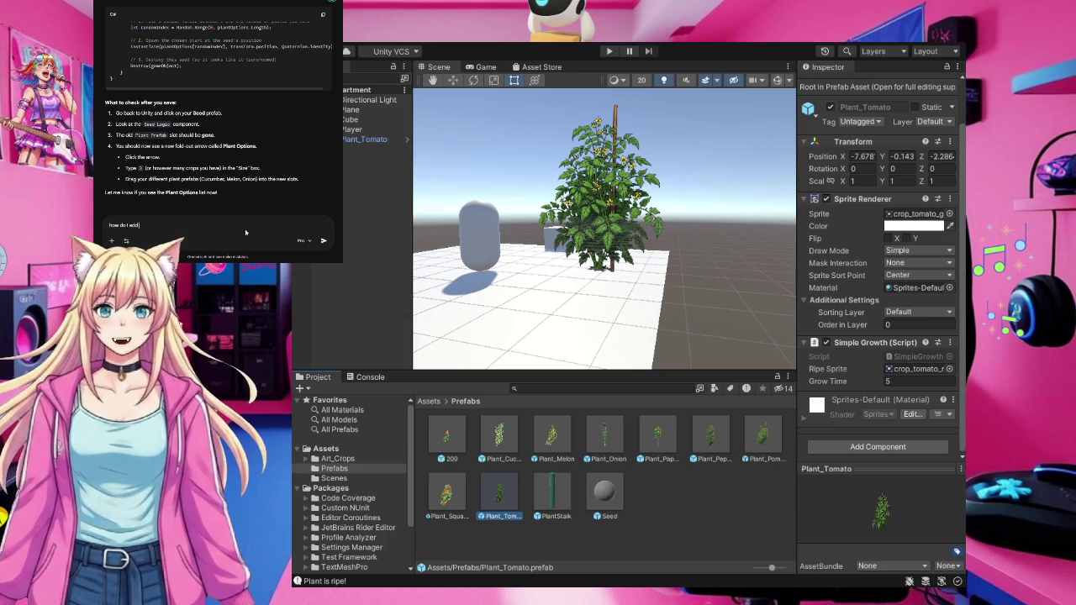
type(" the billboar")
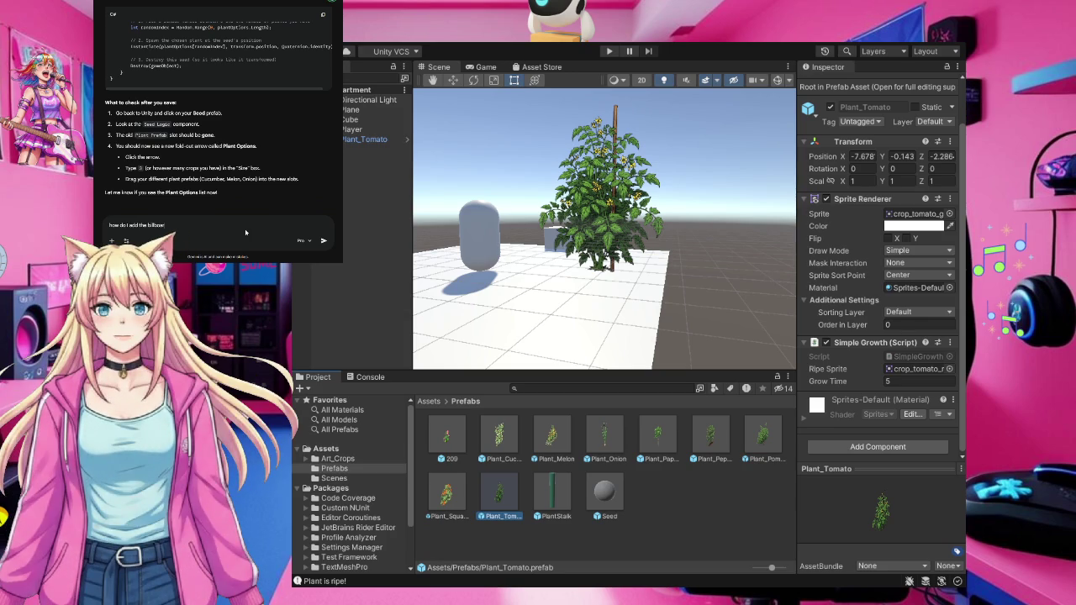
type("d s")
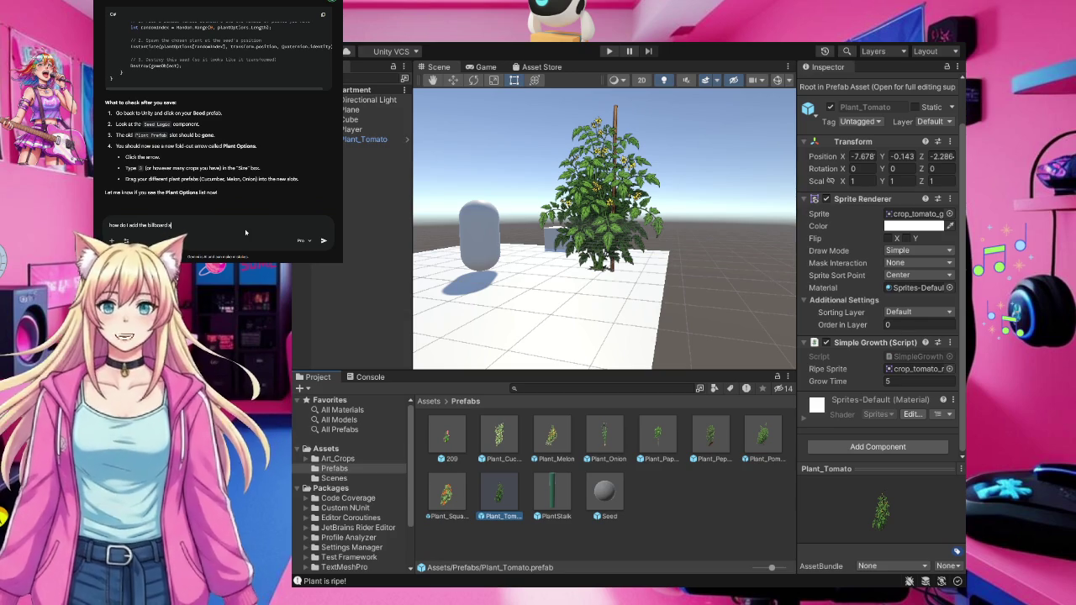
type("cript to")
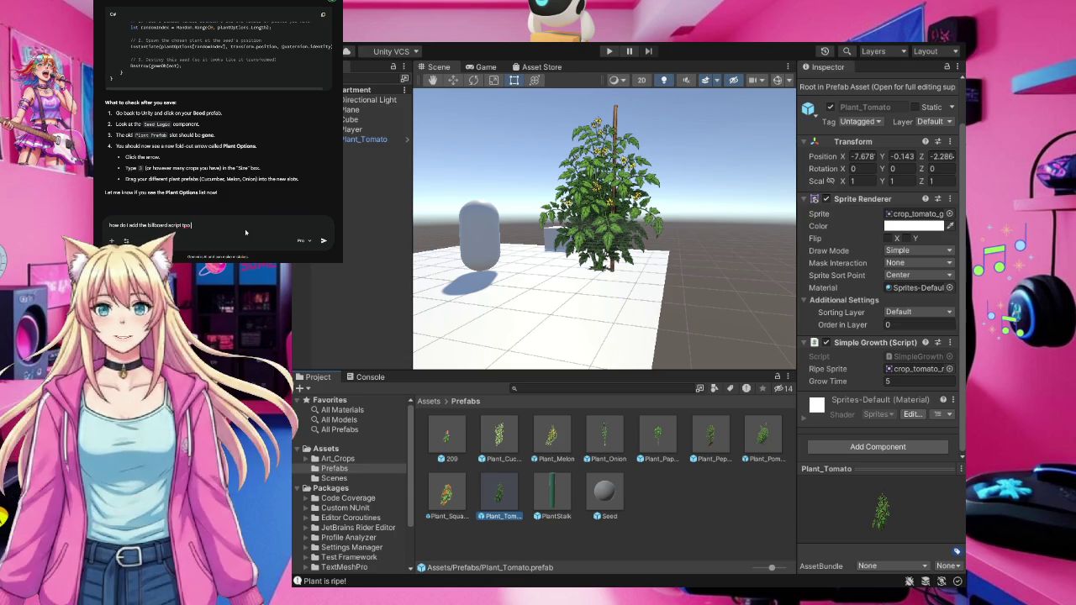
type(" my")
type("ey")
key("Return")
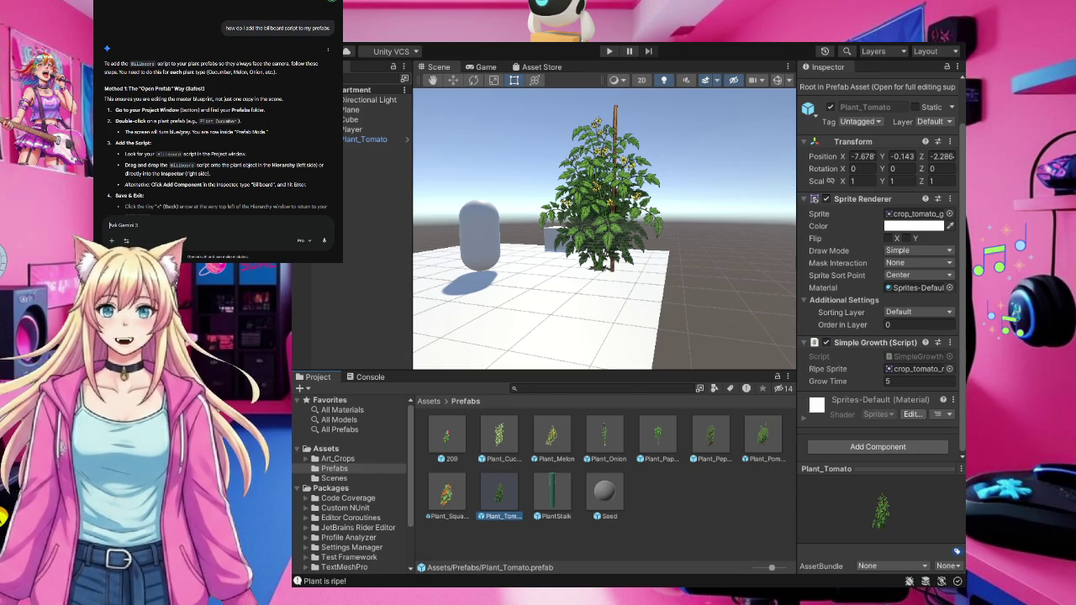
Open Plant_Tomato for editing in the scene and select the tomato plant, following Gemini's Edit-in-Scene method
double_click(507, 499)
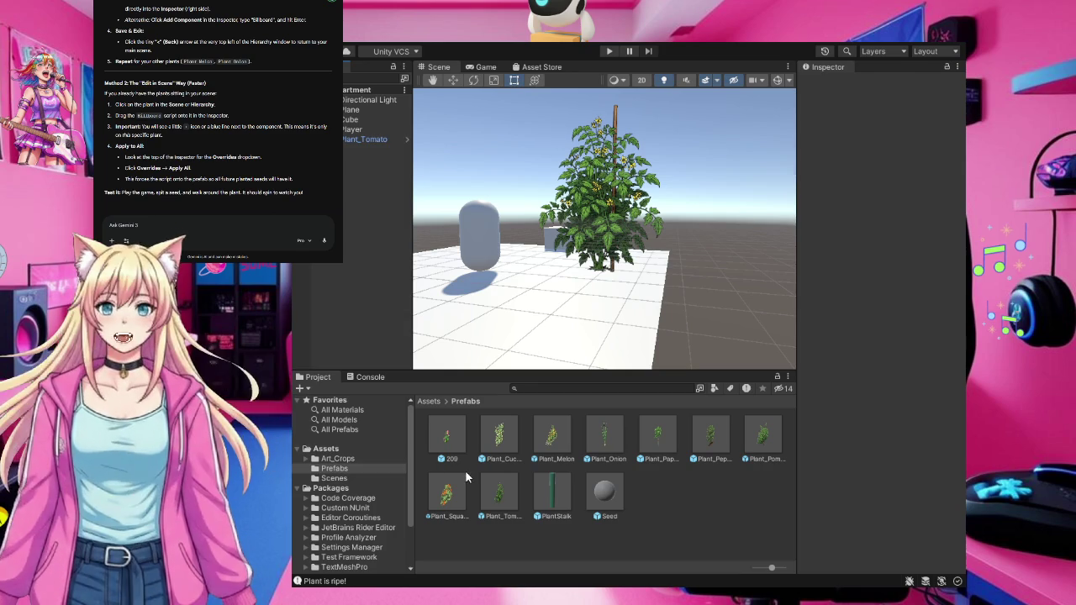
left_click(363, 139)
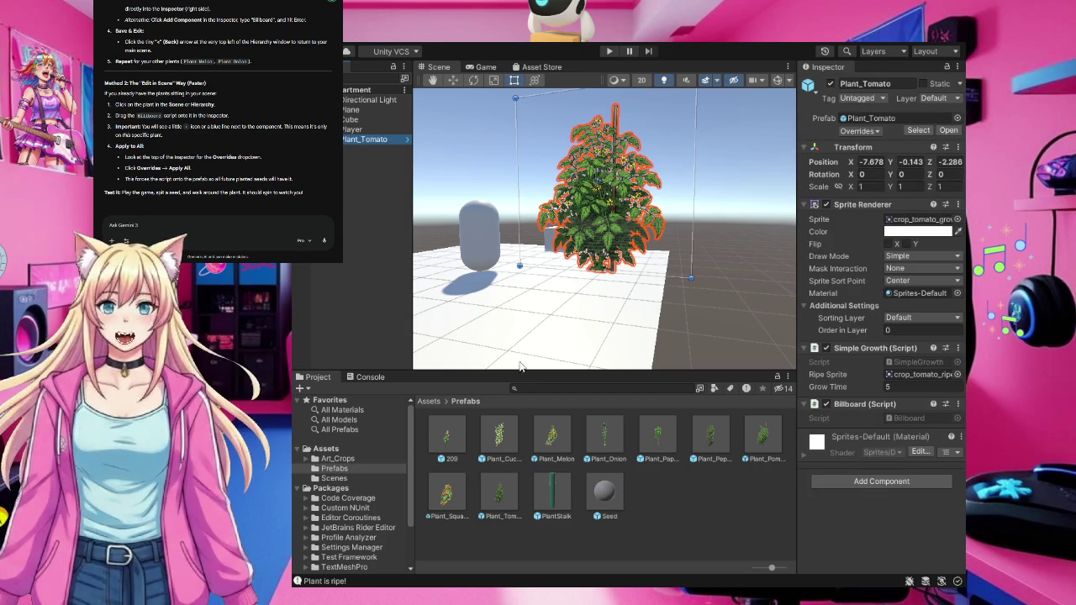
Place a Plant_Papaya instance in the Scene view and select it in the Hierarchy
mouse_move(658, 436)
left_mouse_down()
mouse_move(567, 286)
mouse_move(504, 299)
mouse_move(532, 311)
left_mouse_up()
left_click(358, 150)
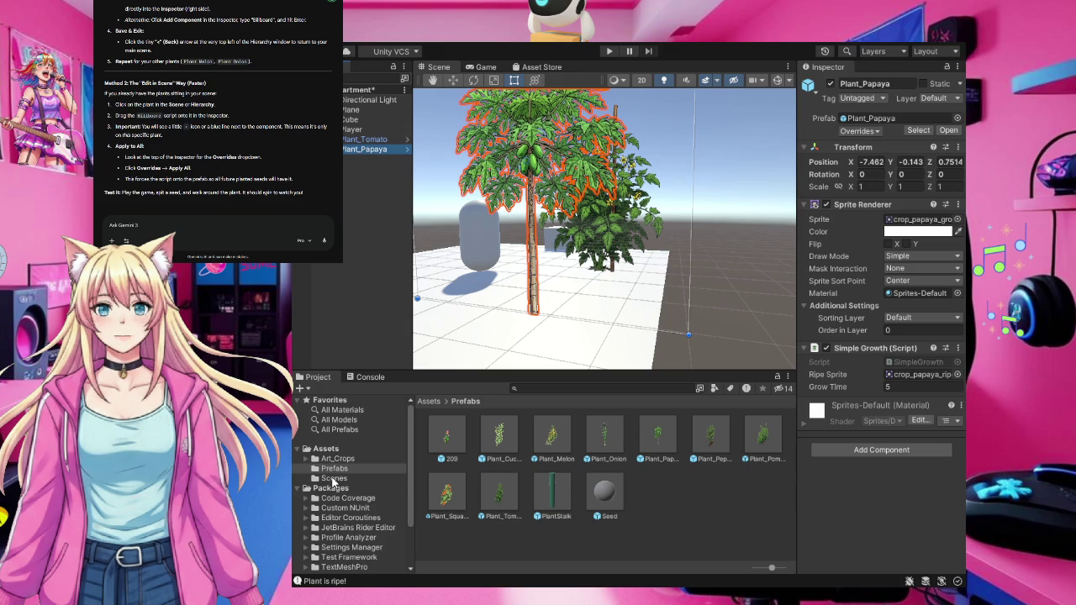
Attach the Billboard script from the Assets folder to the Plant_Papaya instance
left_click(333, 450)
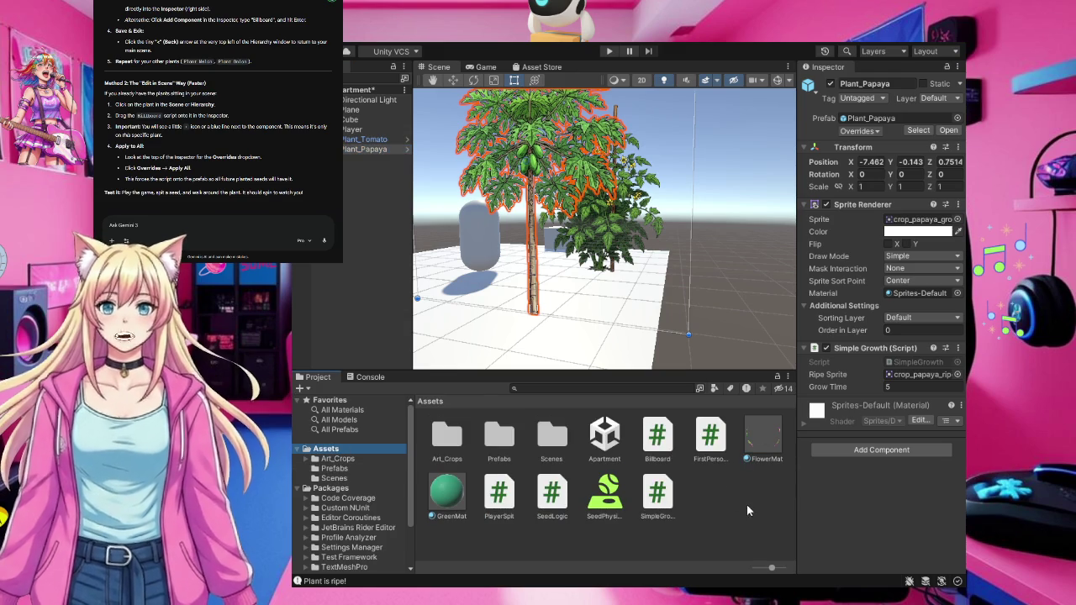
mouse_move(658, 435)
left_mouse_down()
mouse_move(902, 473)
mouse_move(903, 487)
left_mouse_up()
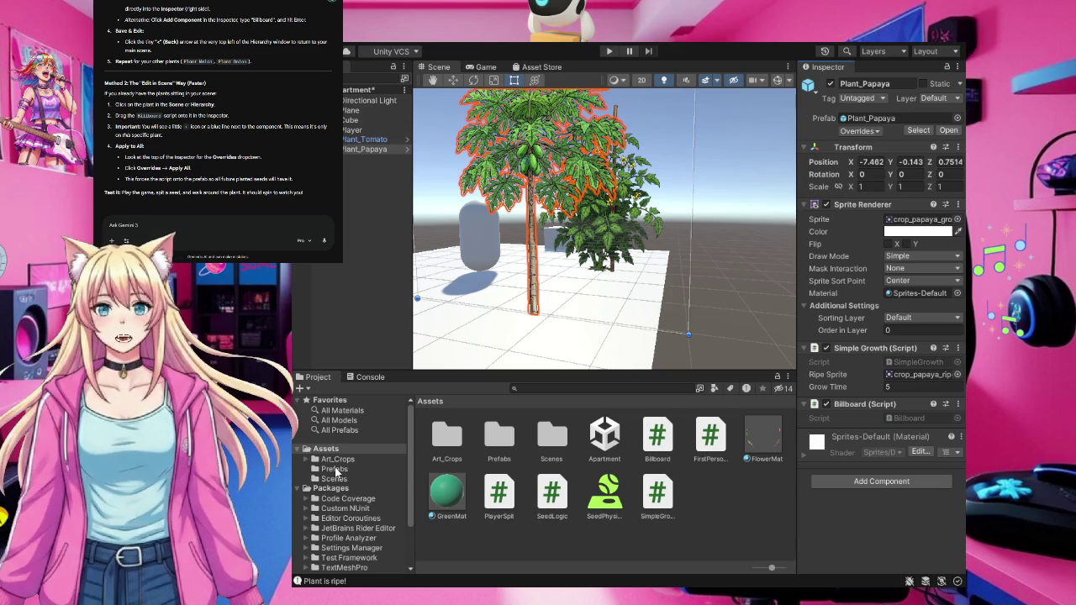
Add the Billboard component to the Plant_Cucumber prefab
left_click(336, 469)
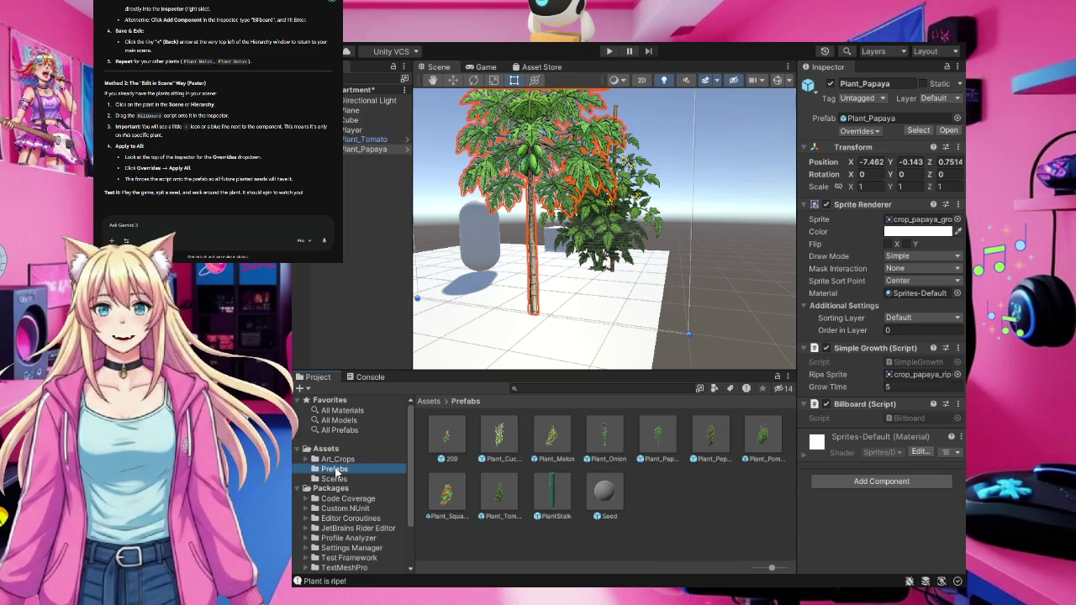
left_click(503, 435)
scroll(913, 387, "down", 2)
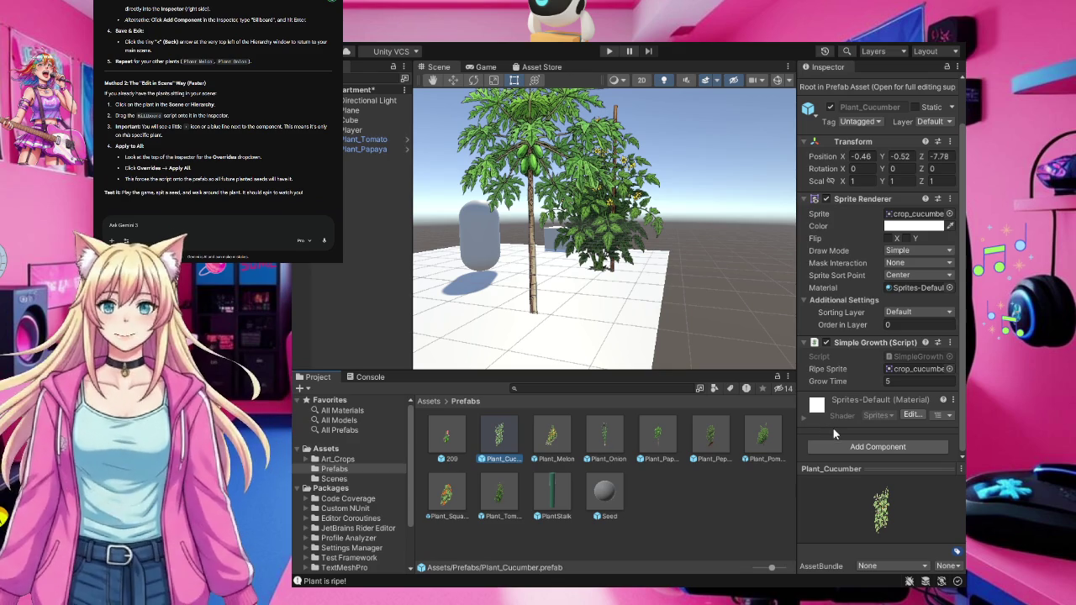
left_click(872, 447)
type("Billboard")
key("Return")
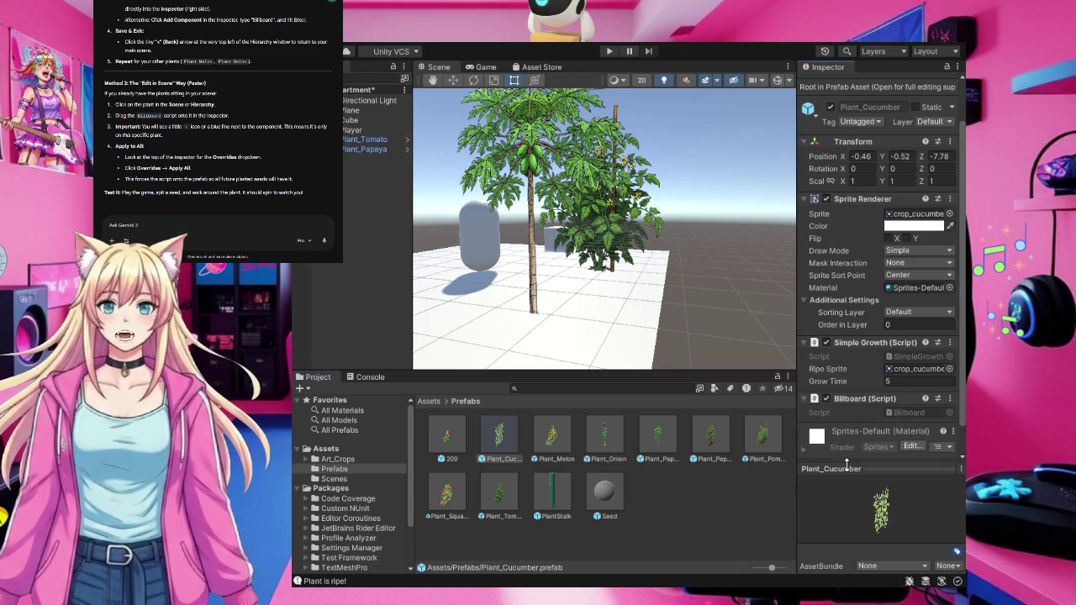
Check the Plant_Melon, Onion, Papaya and Pepper prefabs for the Billboard script
left_click(550, 438)
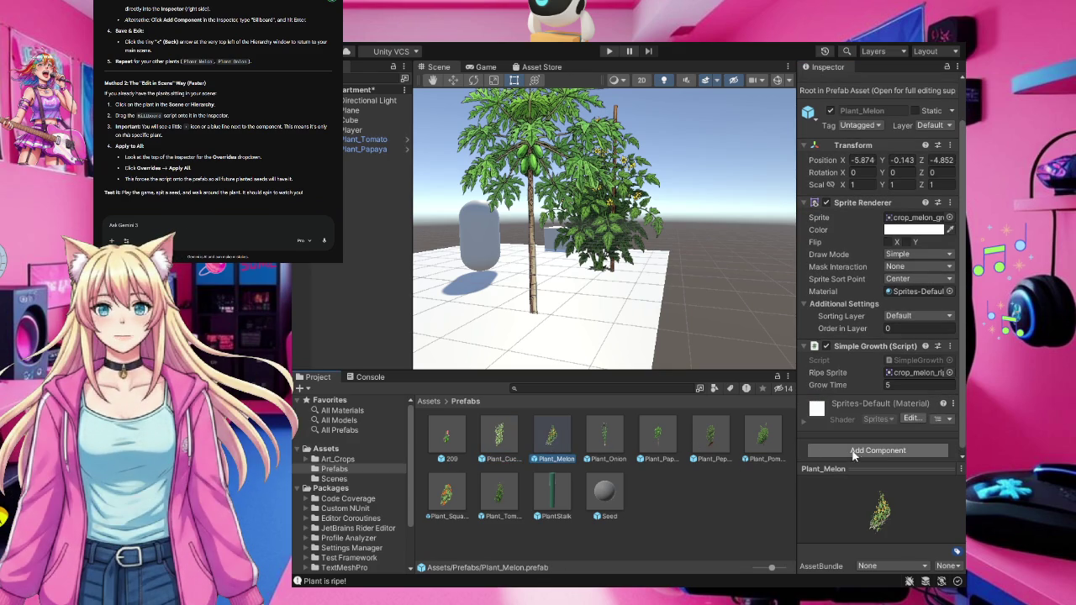
left_click(610, 441)
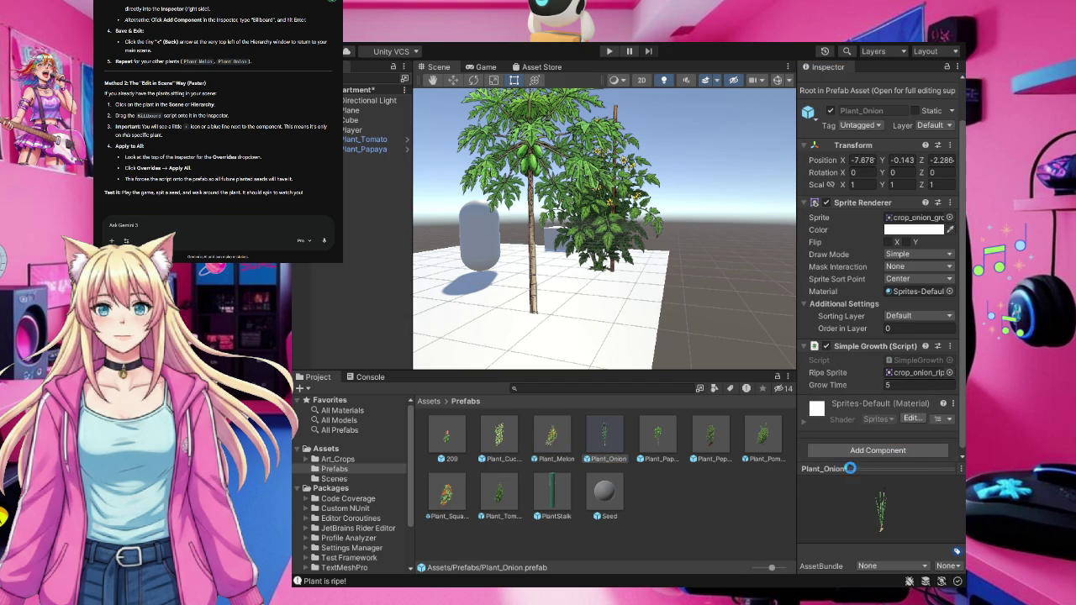
left_click(658, 436)
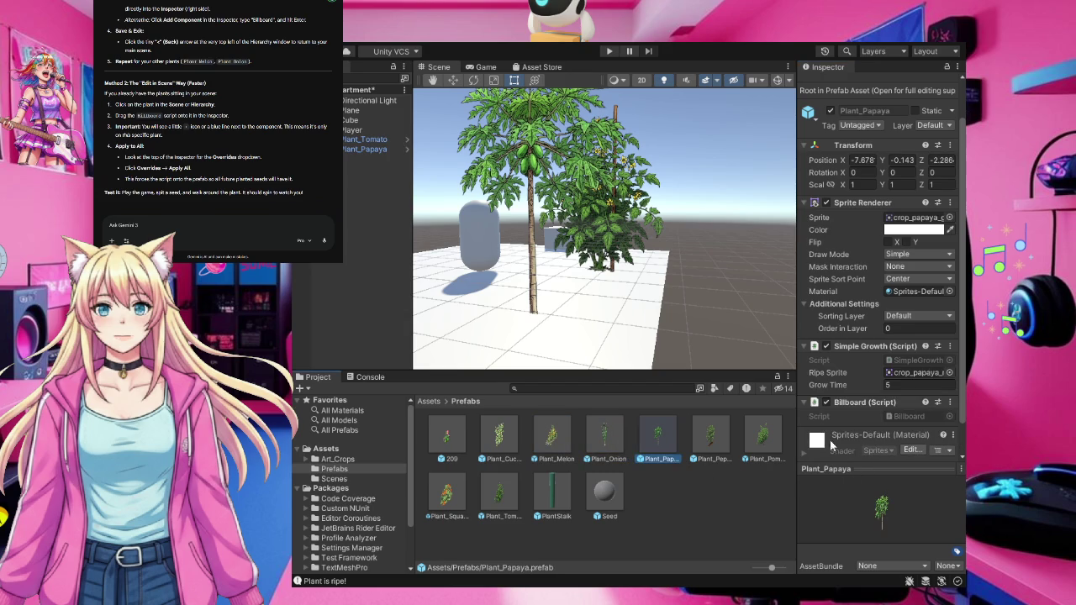
scroll(863, 432, "down", 1)
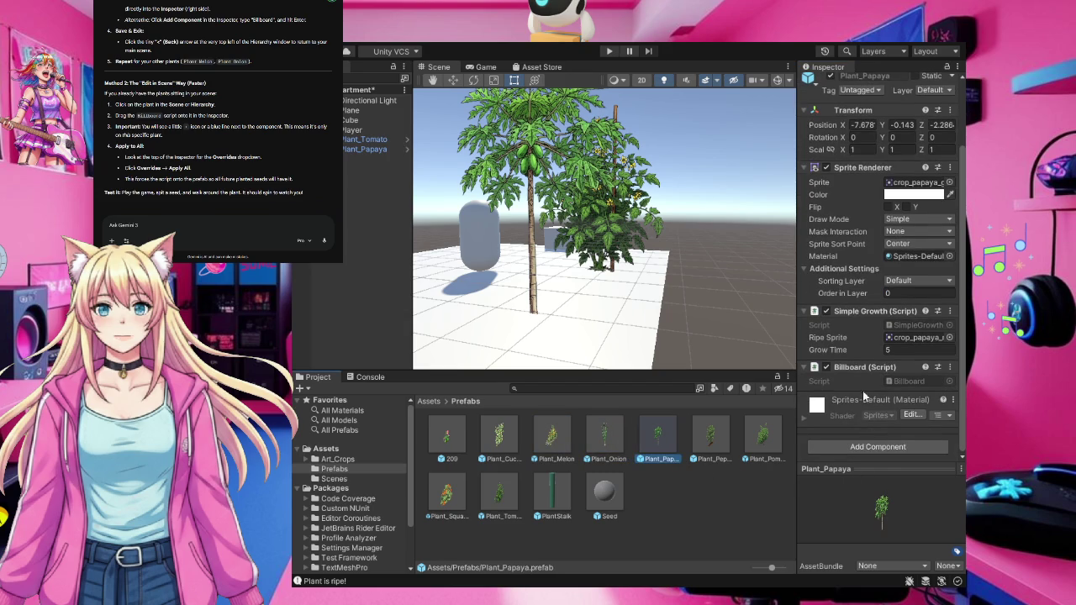
left_click(705, 439)
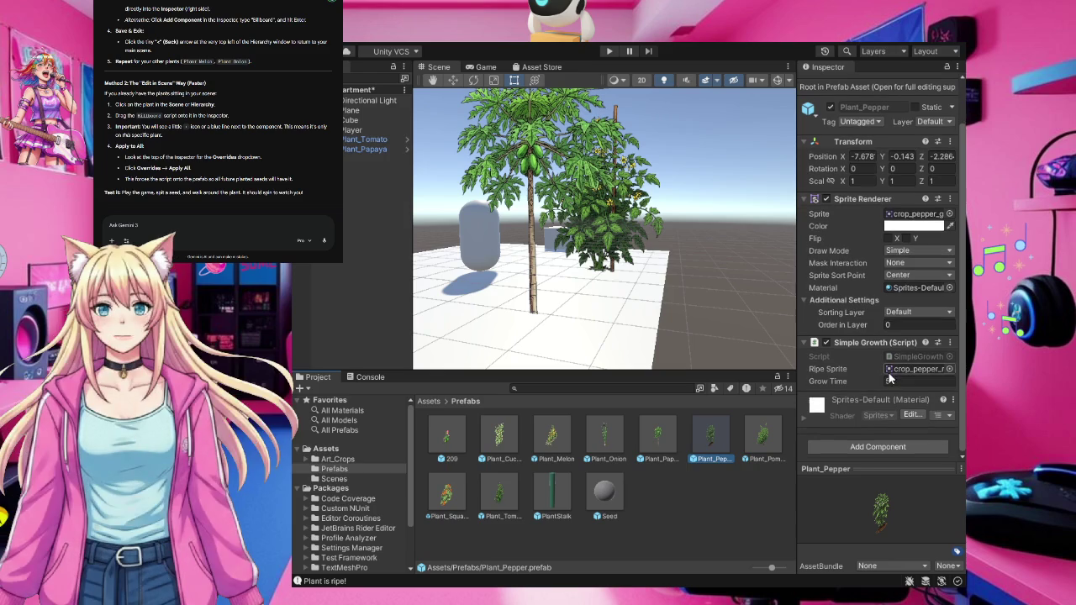
left_click(883, 450)
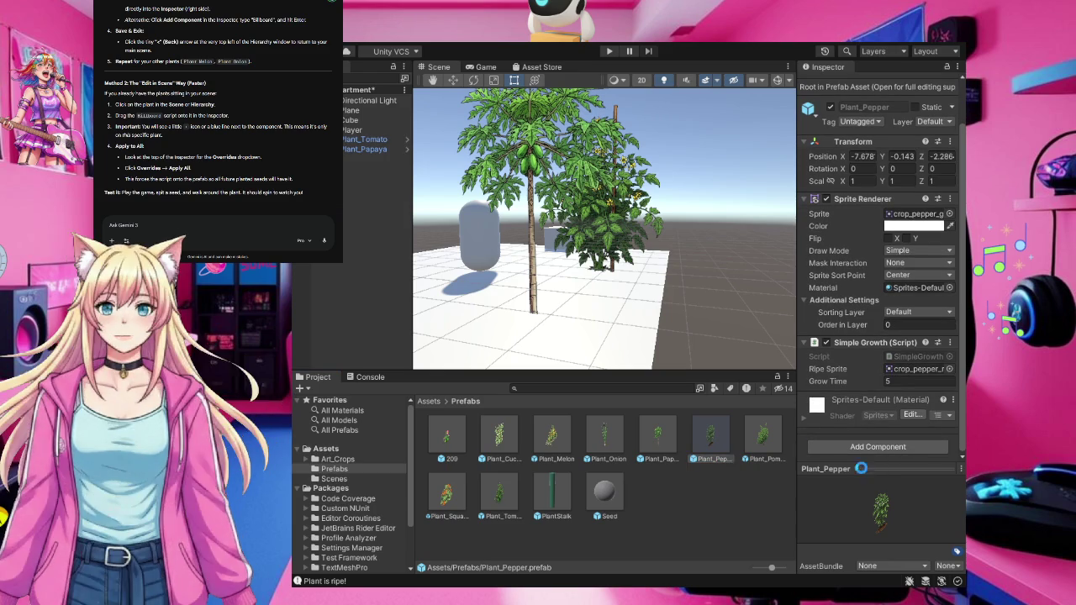
Attach the Billboard script to Plant_Pomegranate and confirm Squash and Tomato already have it
left_click(762, 437)
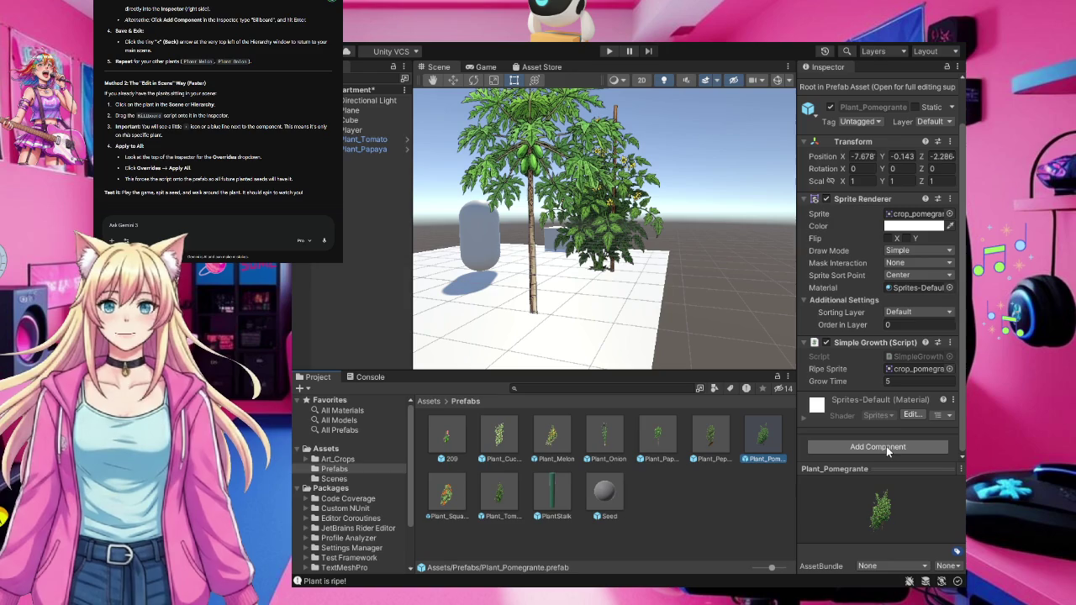
left_click_drag(604, 492, 841, 437)
left_click(446, 503)
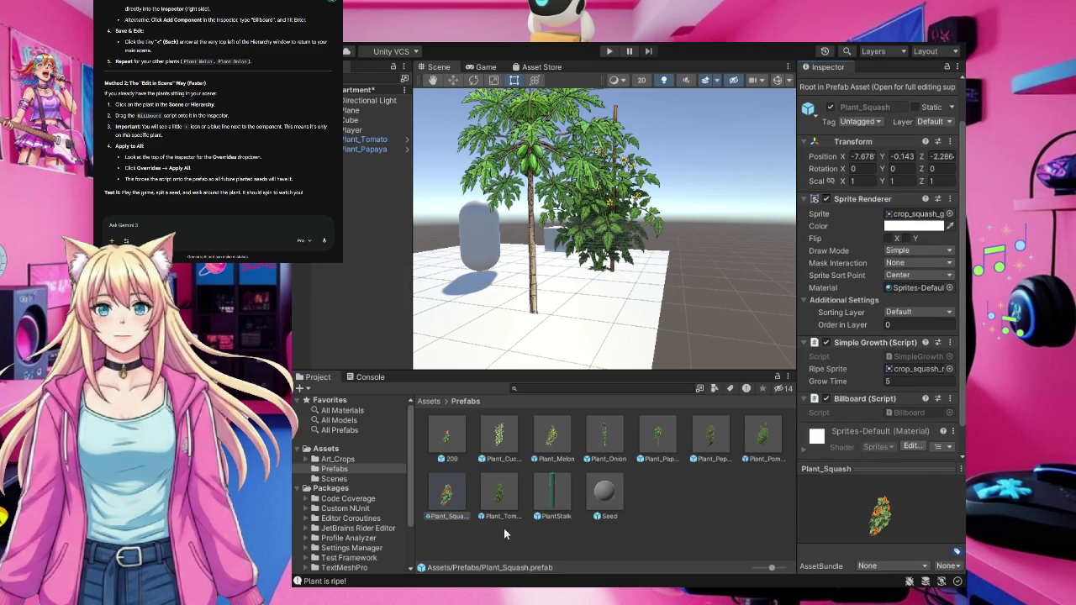
scroll(891, 404, "down", 1)
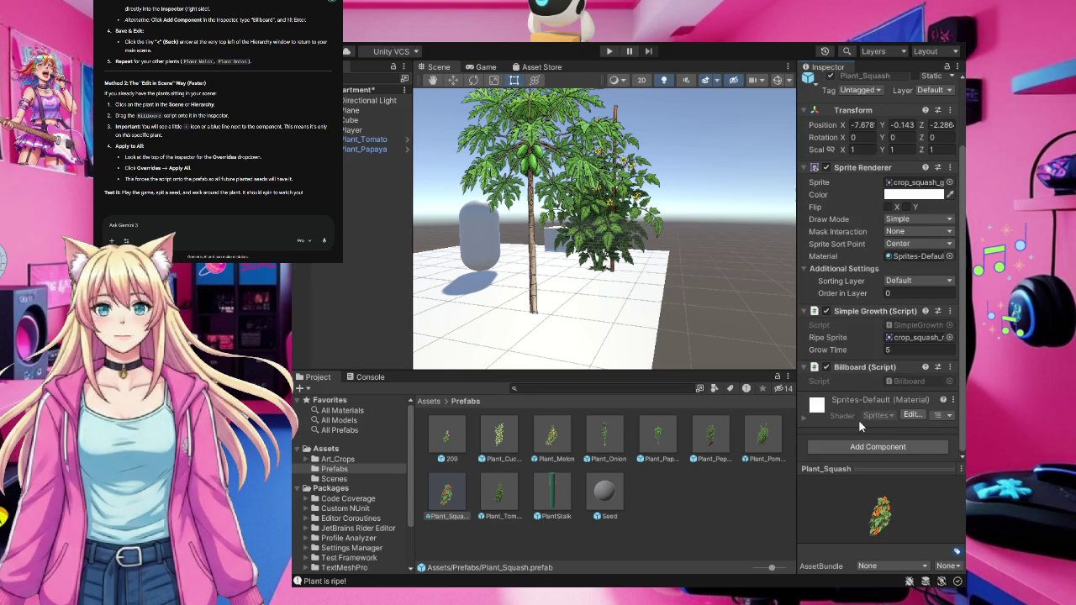
left_click(496, 498)
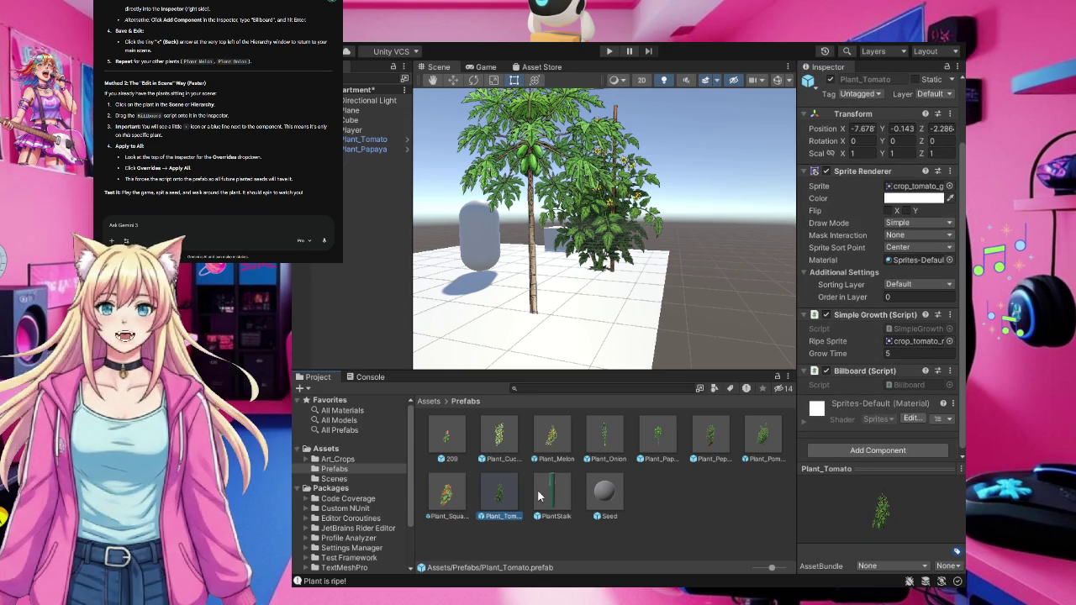
left_click(700, 517)
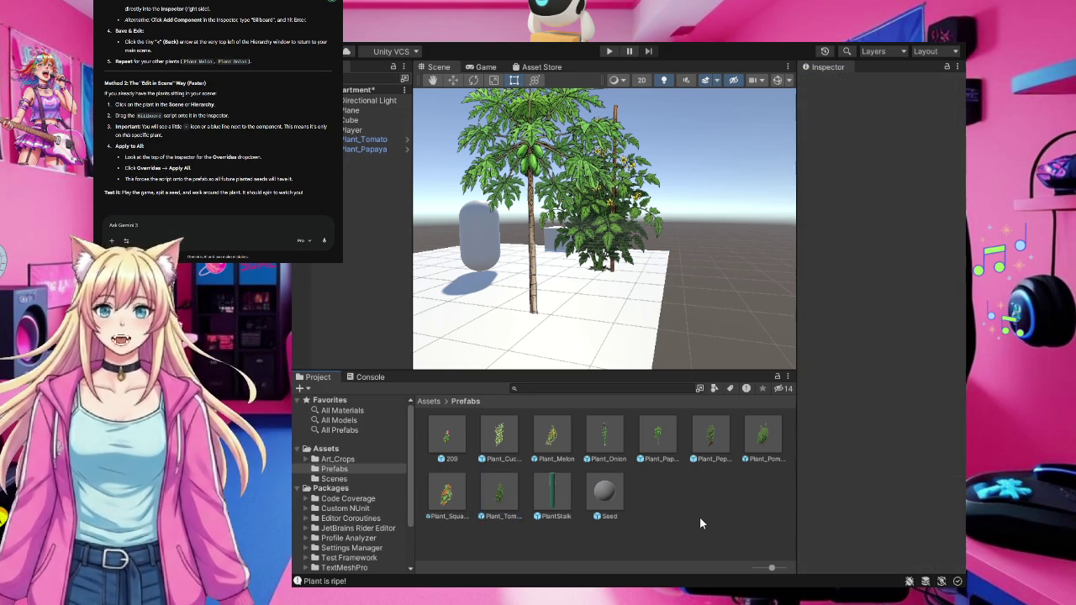